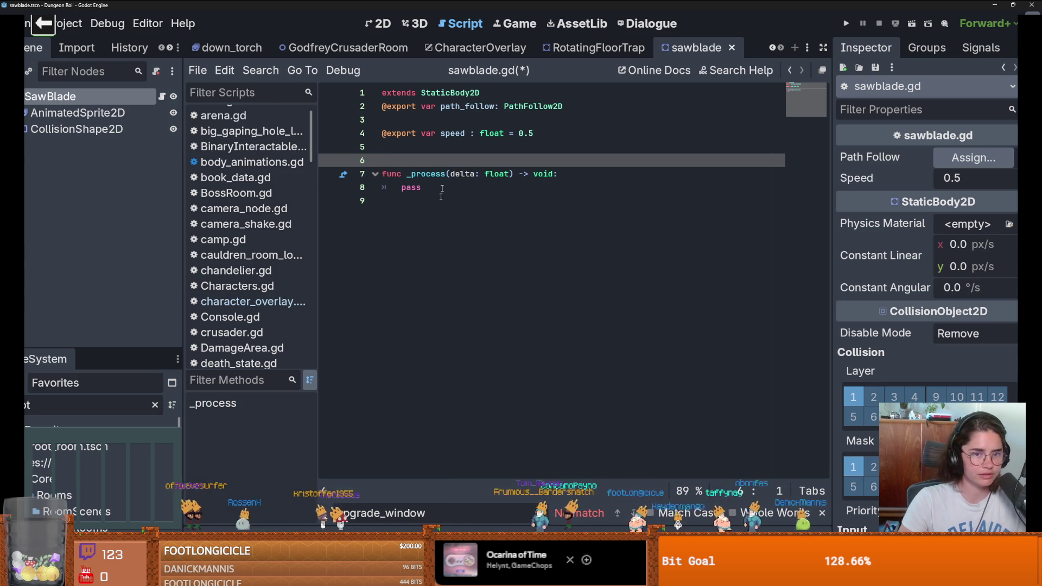
- Remove the blank line, save sawblade.gd, and replace pass with 'path_follow.' in _process
key("BackSpace")
key("ctrl+s")
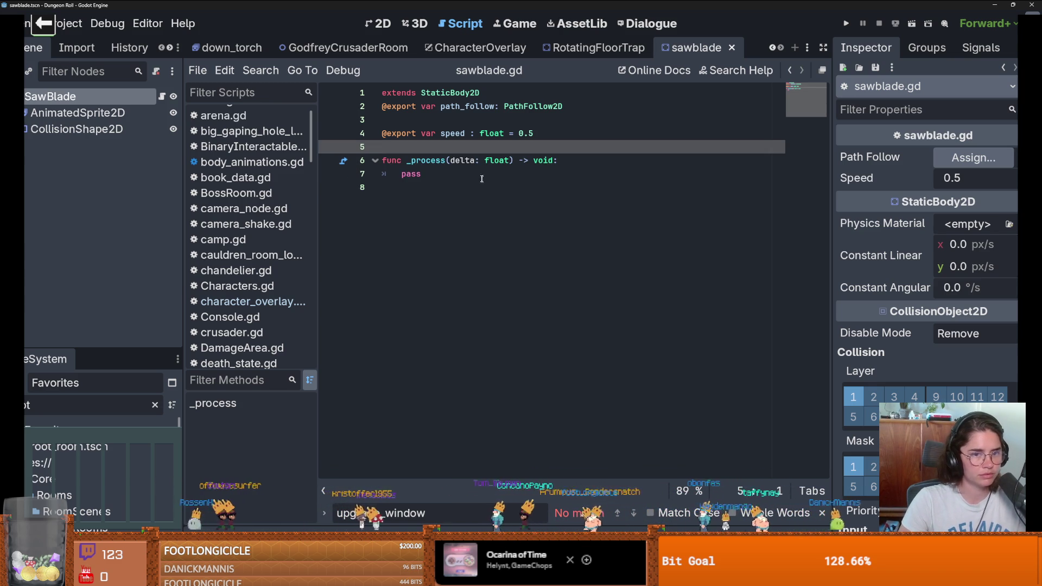
key("Down")
left_click(423, 173)
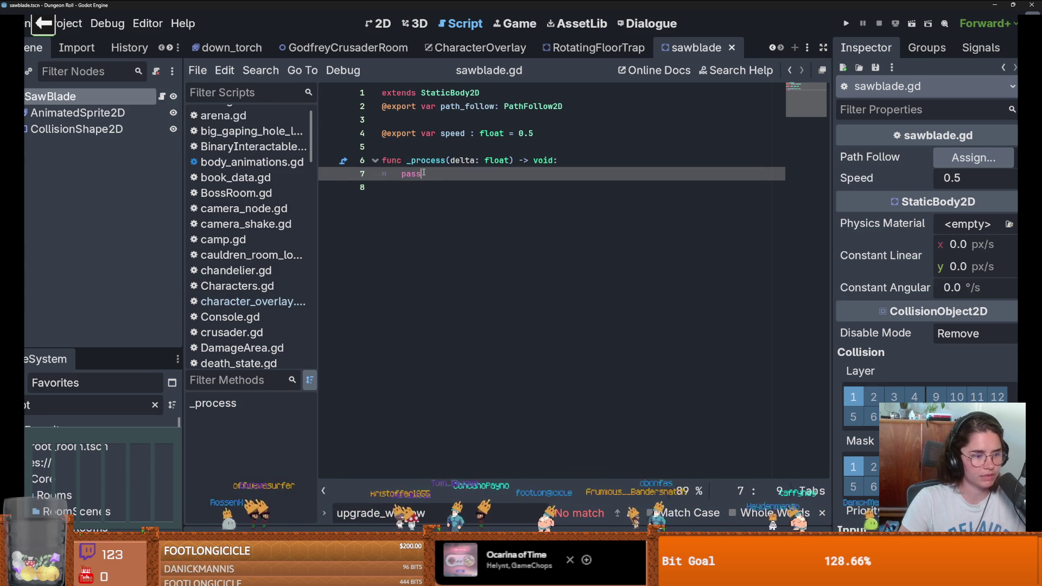
double_click(415, 174)
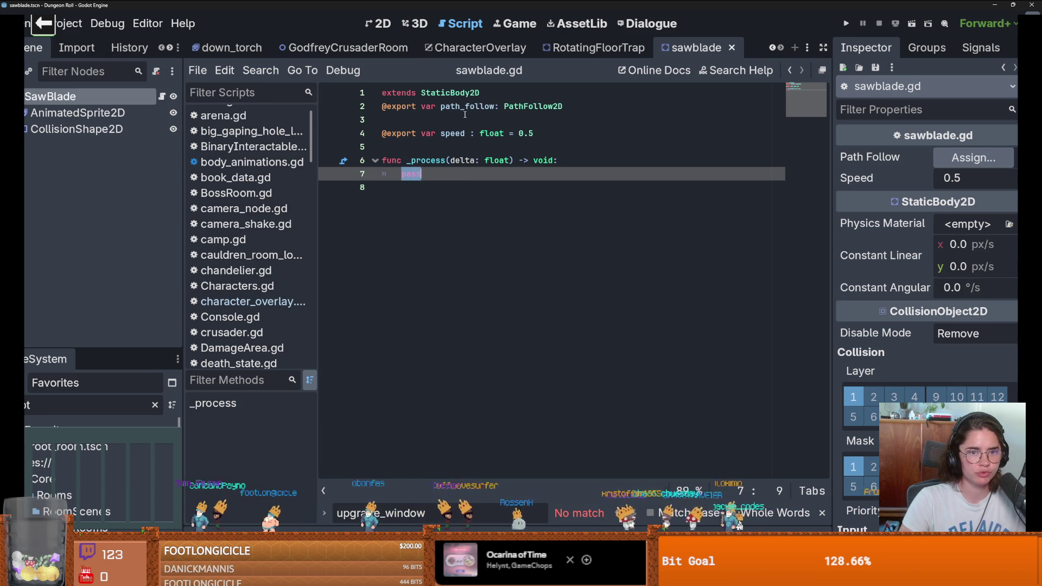
type("pa")
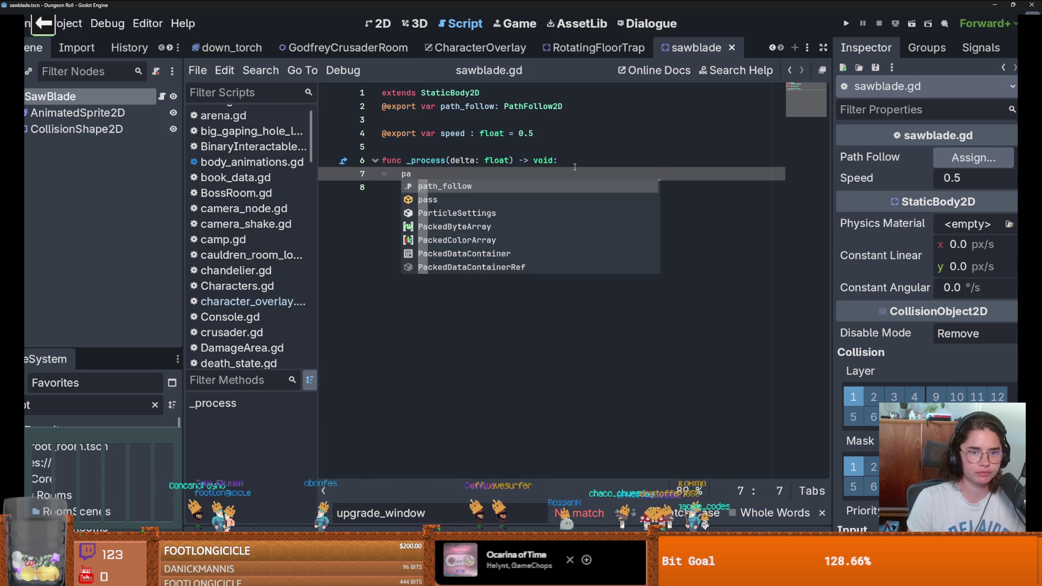
key("Return")
type(".")
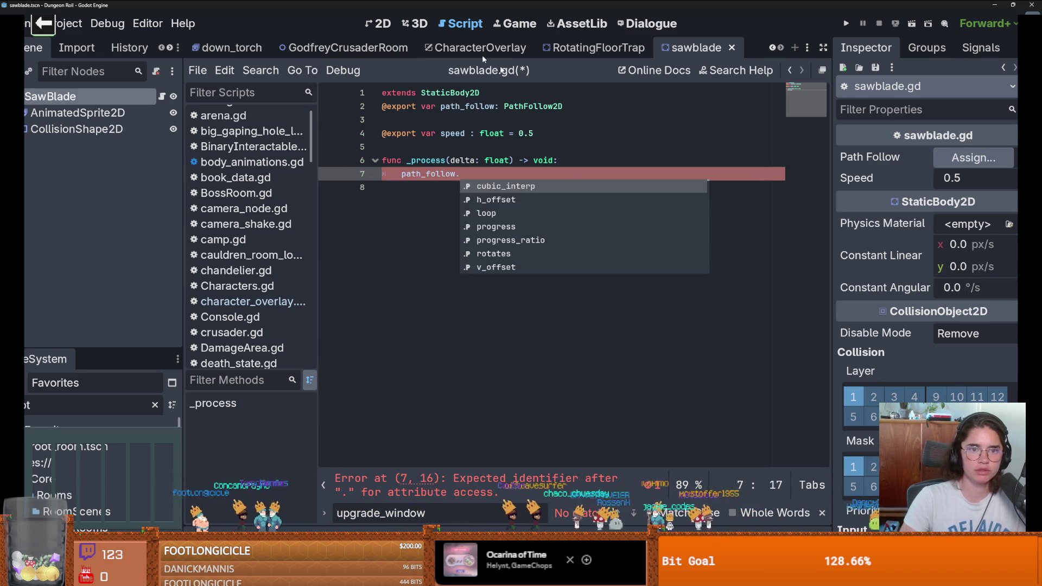
- Switch to the root_room scene and its room_generation.gd script
left_click(772, 49)
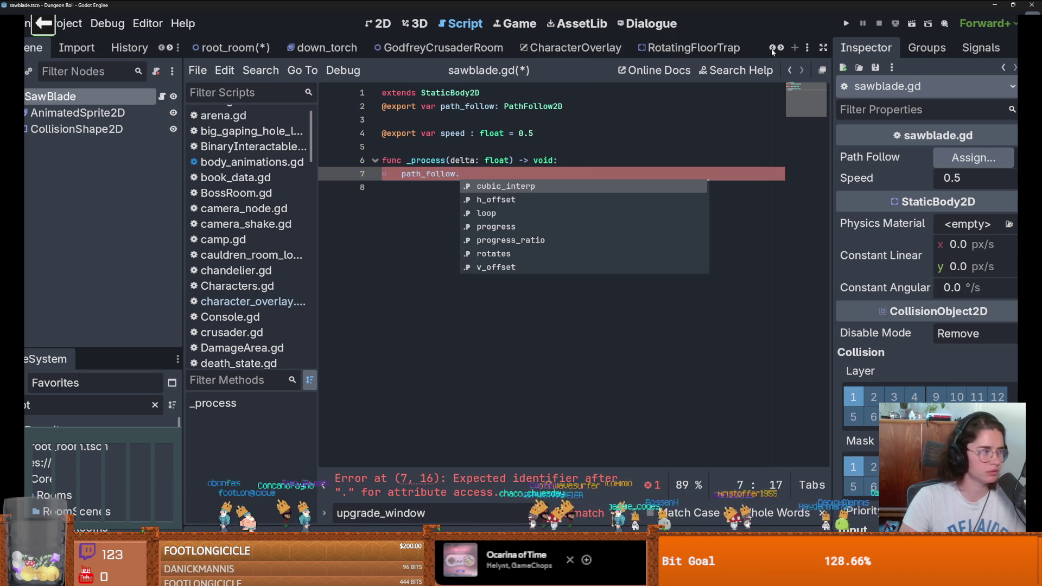
left_click(772, 49)
left_click(772, 48)
left_click(580, 49)
- Save the root_room scene
scroll(557, 226, "down", 2)
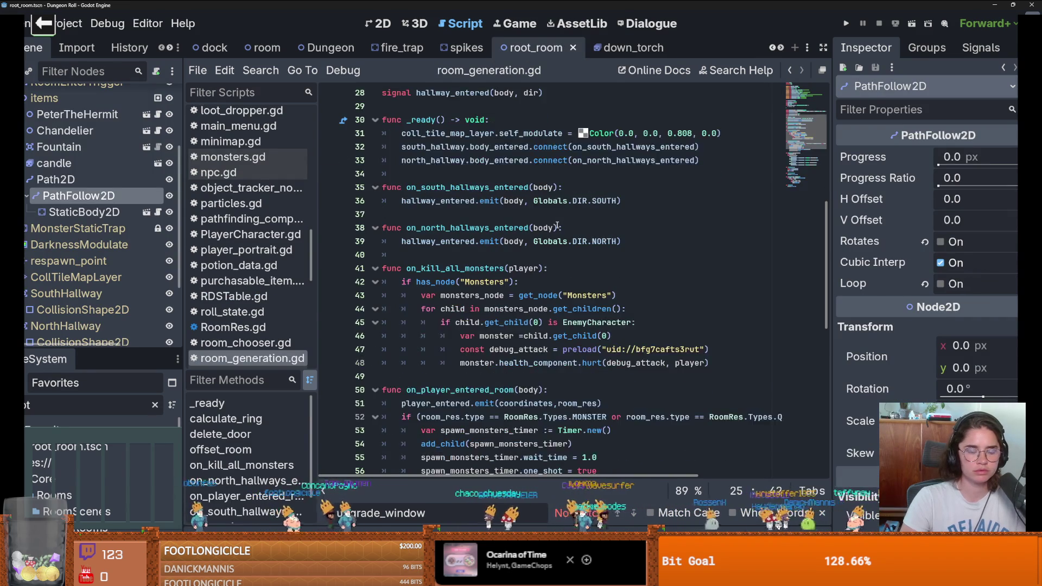
scroll(557, 225, "down", 1)
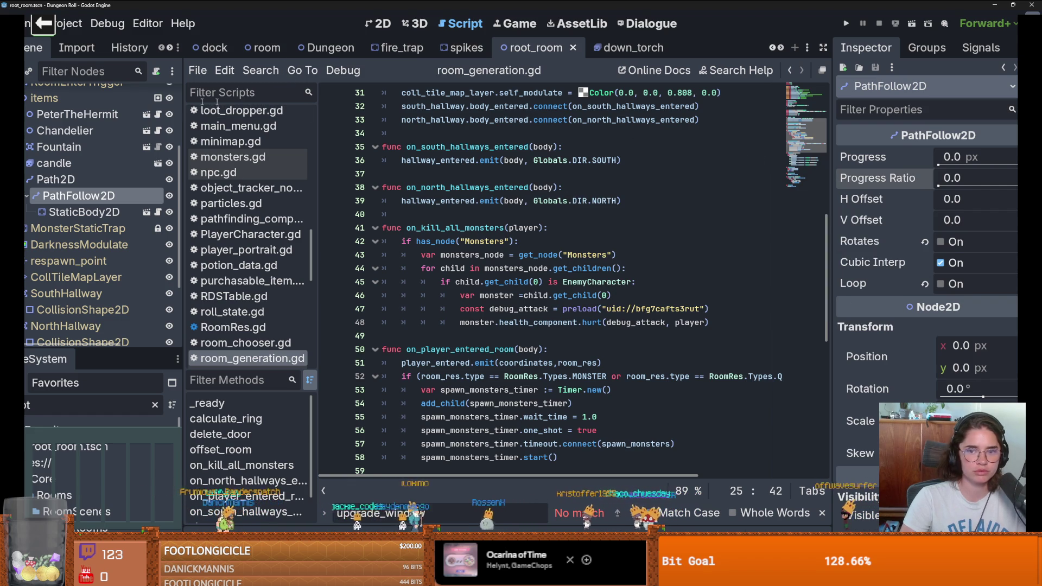
key("ctrl+s")
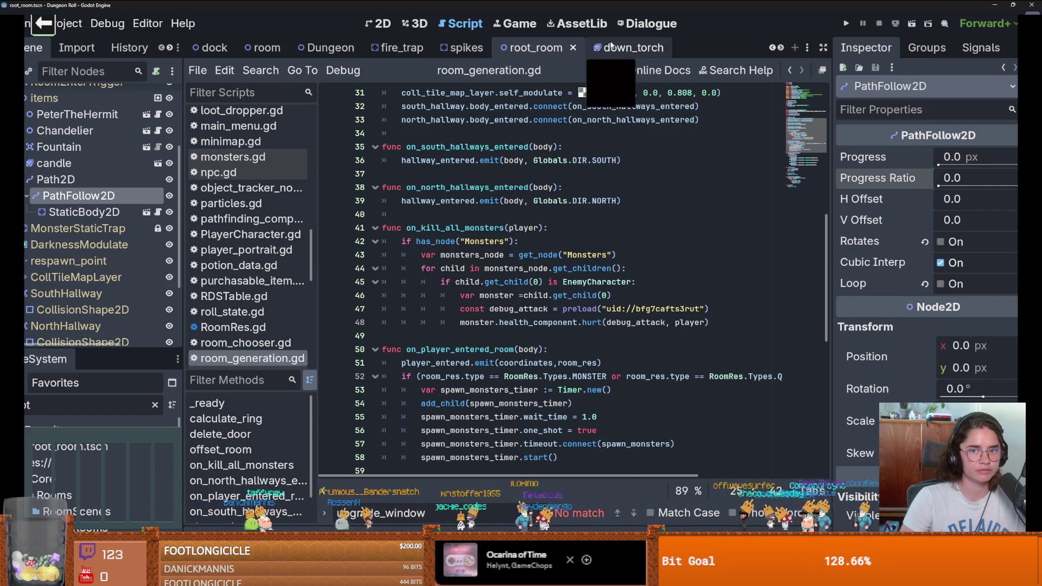
- Return to the sawblade scene with its unfinished path_follow line
left_click(780, 47)
left_click(781, 47)
left_click(780, 47)
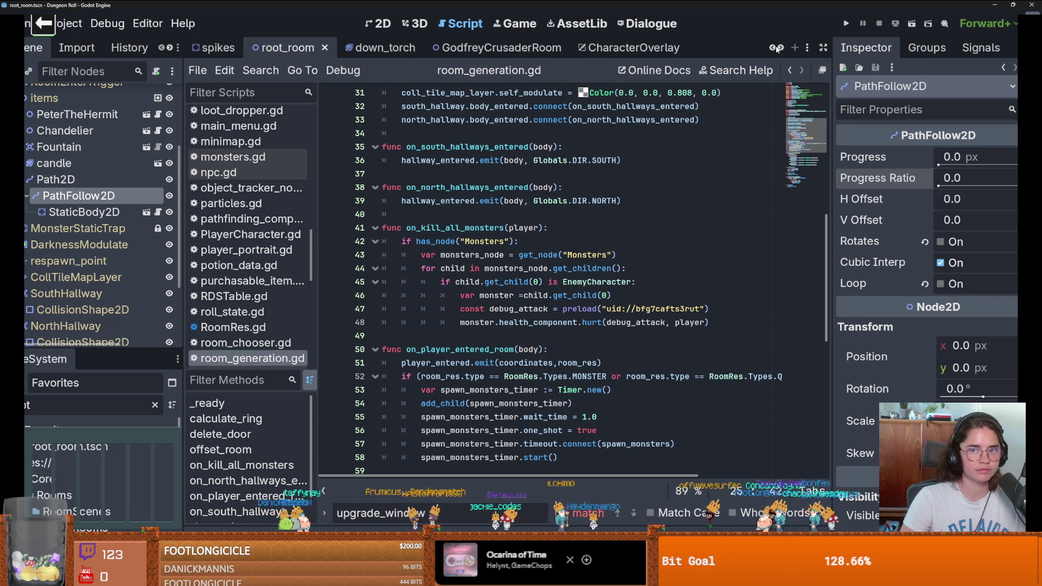
left_click(780, 48)
left_click(696, 48)
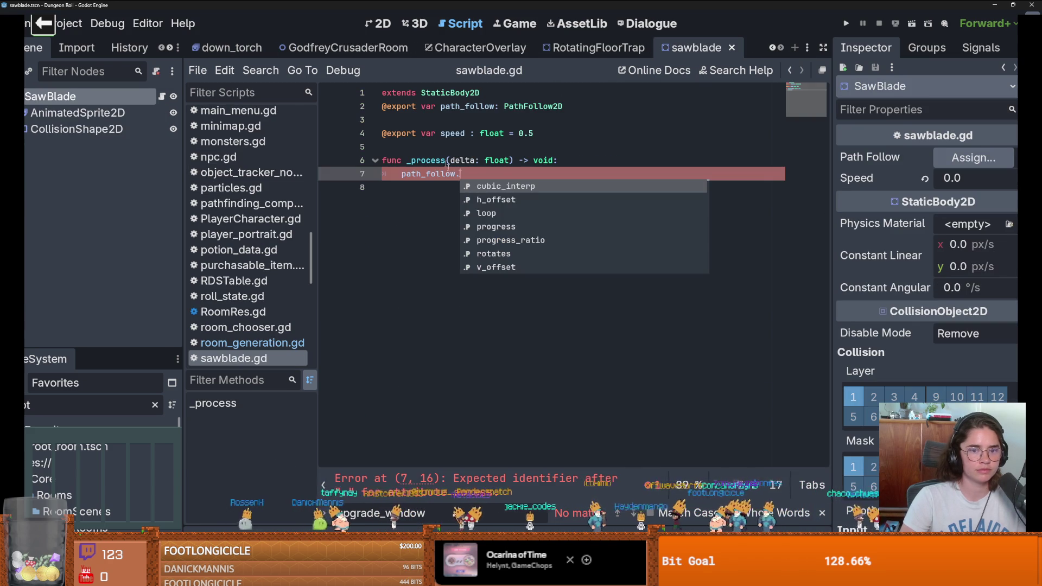
- Complete line 7 as 'path_follow.progress += speed * delta' and save sawblade.gd
left_click(484, 173)
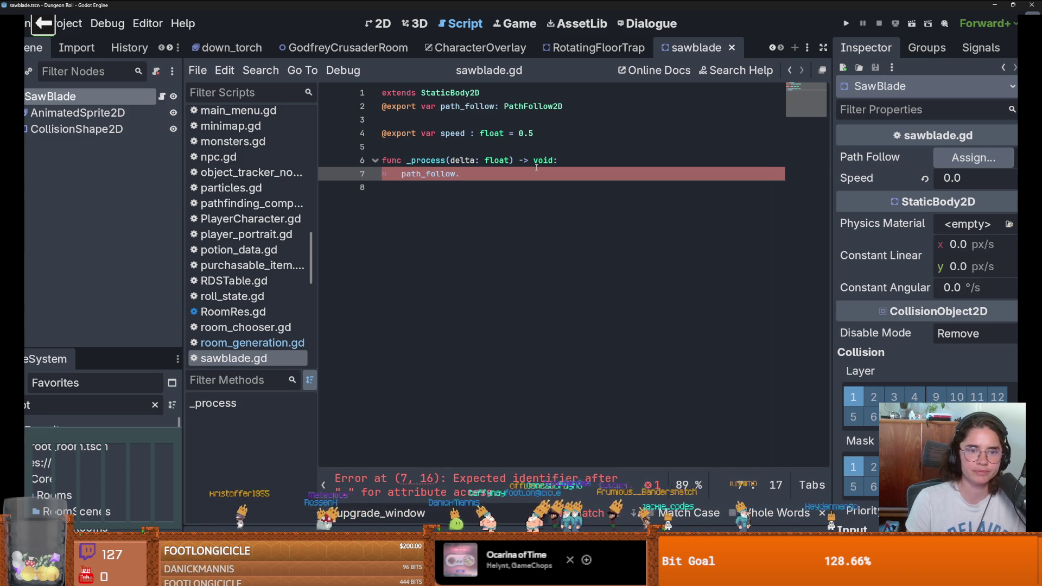
type("pro")
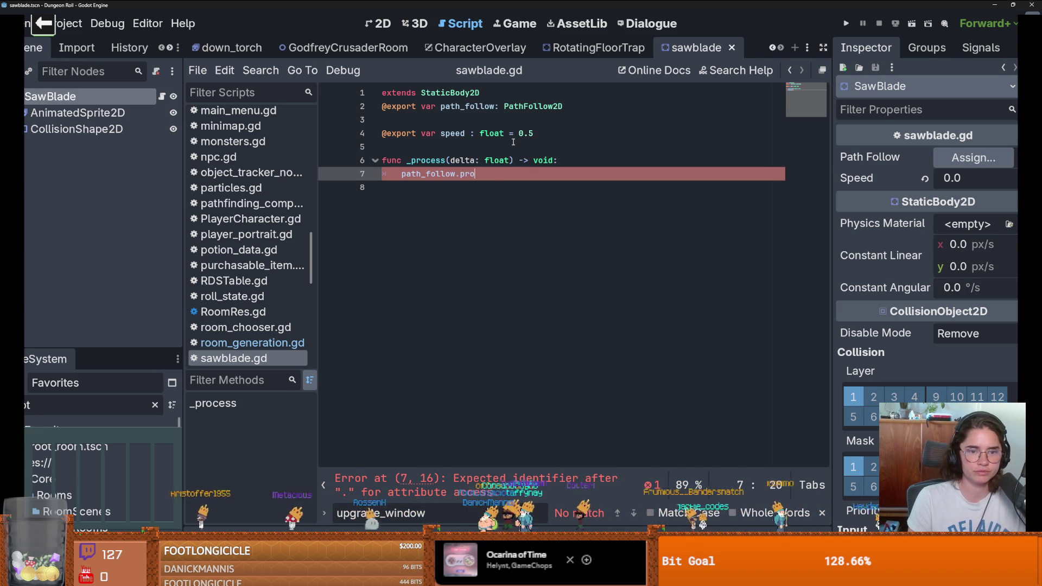
key("Return")
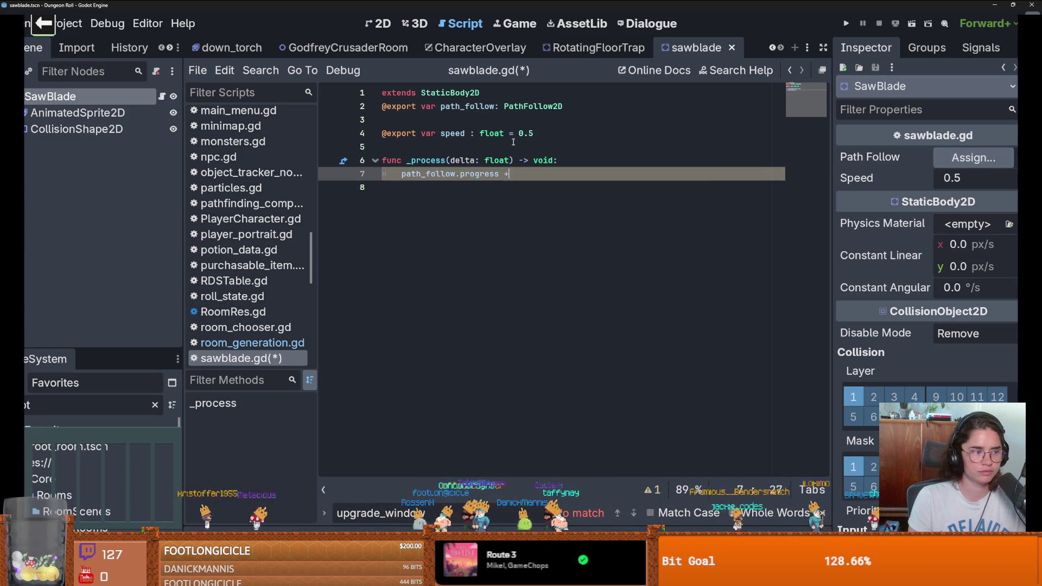
type("+= ")
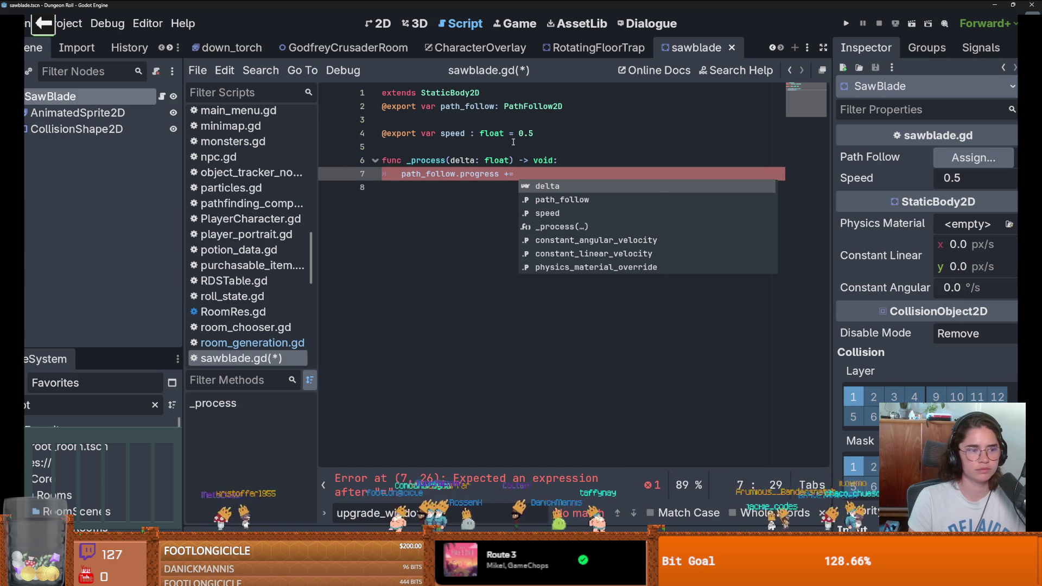
type("spe")
key("Return")
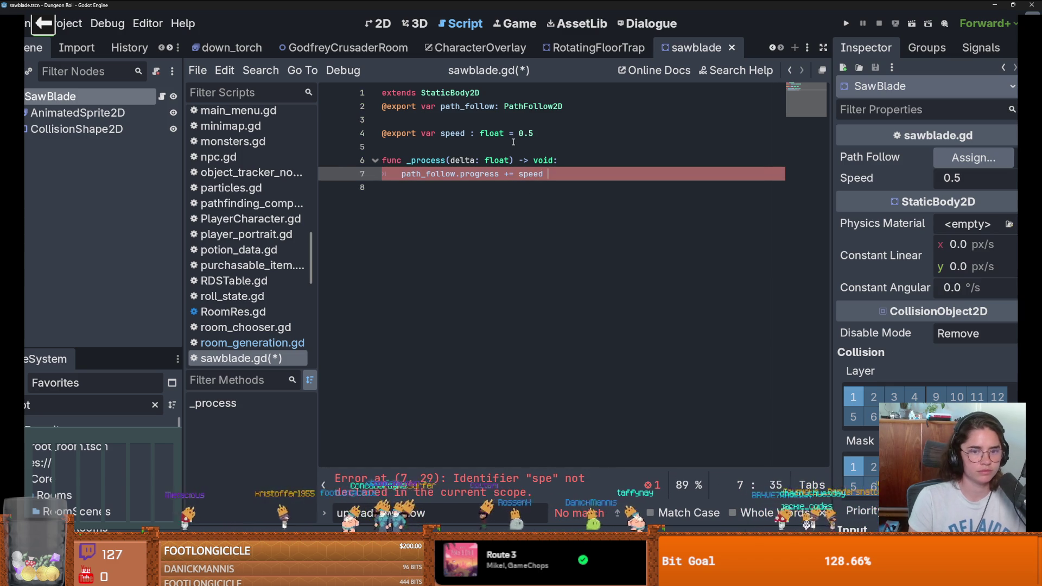
type("^delta")
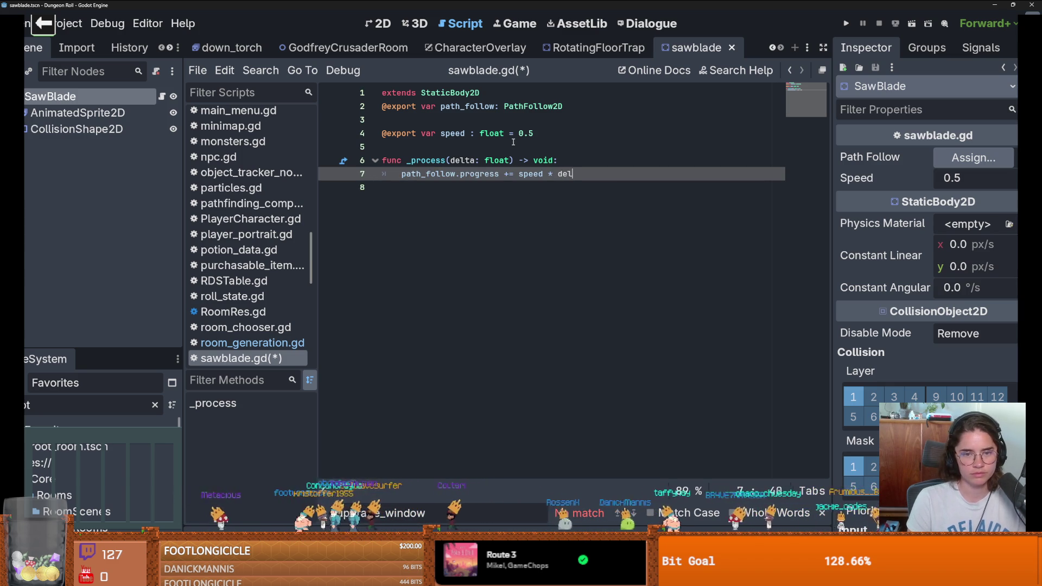
key("ctrl+s")
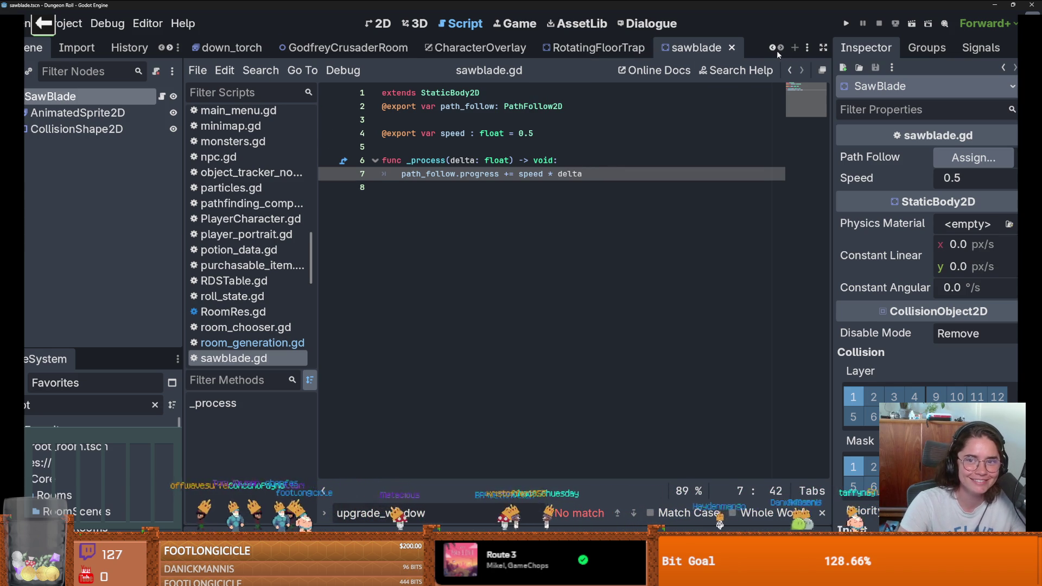
- Switch back to the root_room scene
scroll(332, 49, "up", 4)
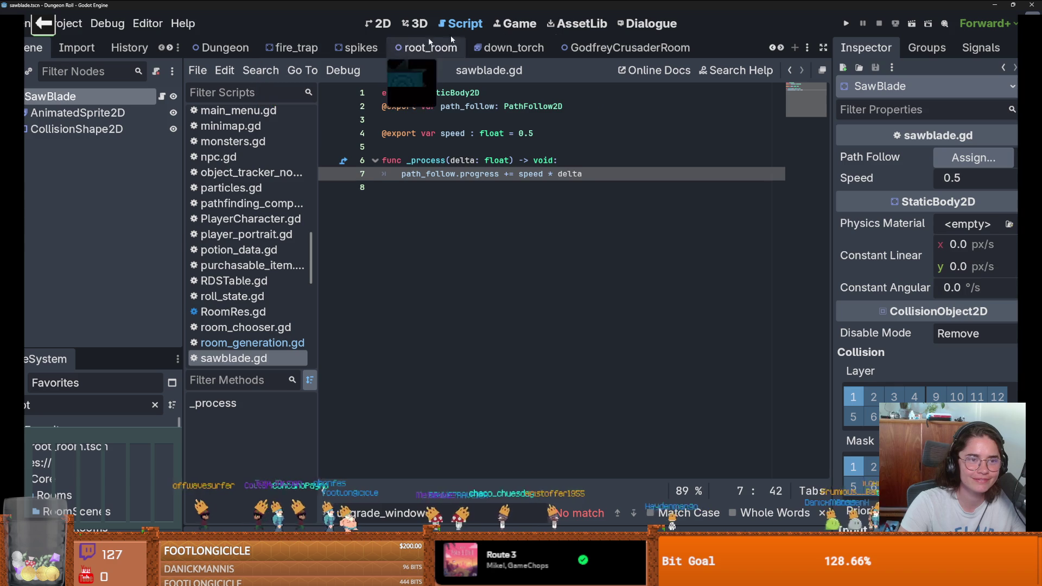
left_click(775, 49)
left_click(774, 48)
left_click(774, 49)
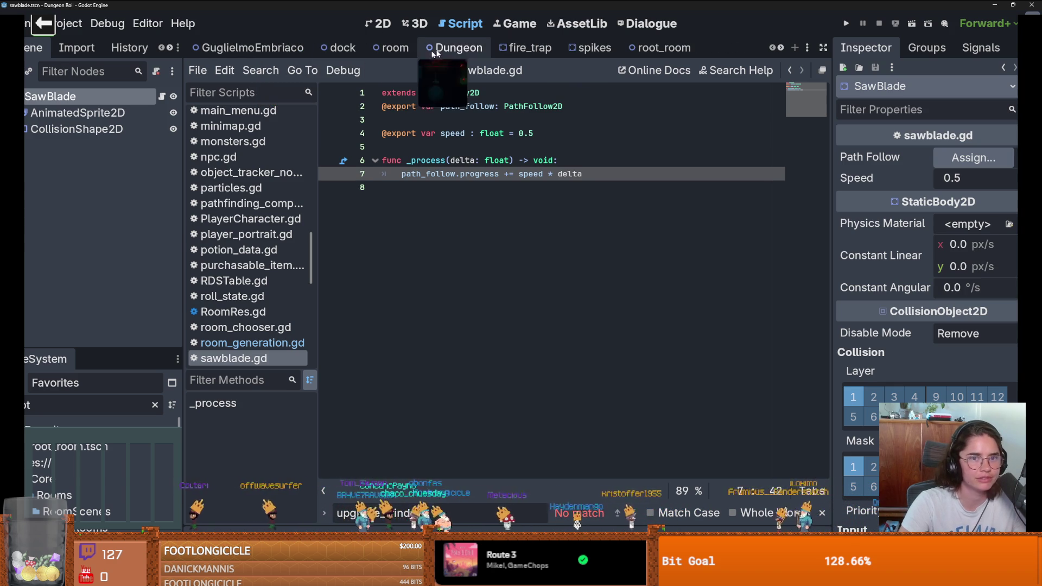
left_click(654, 49)
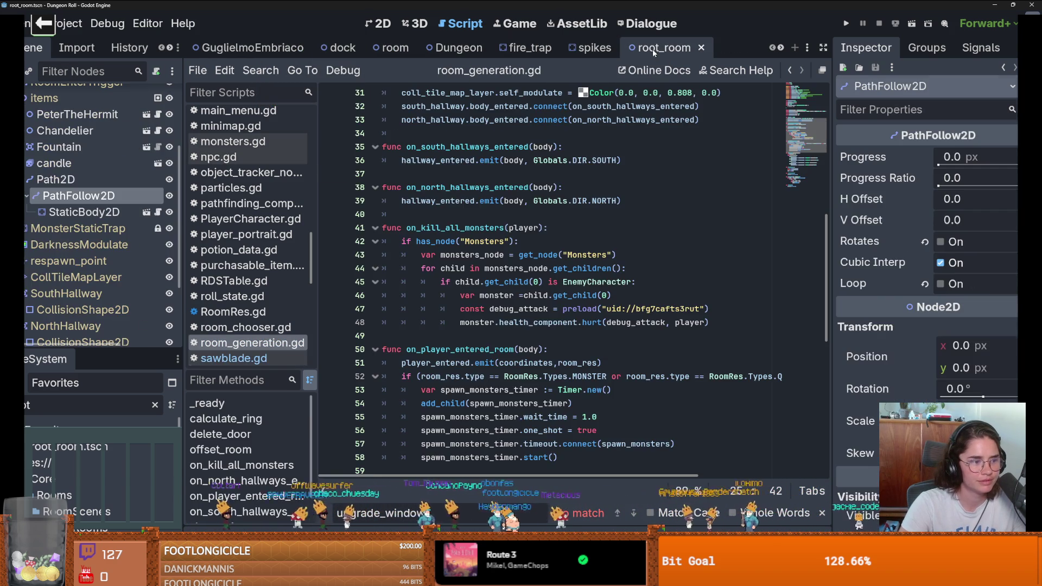
- In the 2D editor, preview the saw sliding along its path, then revert Progress to 0
left_click(378, 23)
scroll(423, 248, "down", 1)
scroll(423, 248, "up", 2)
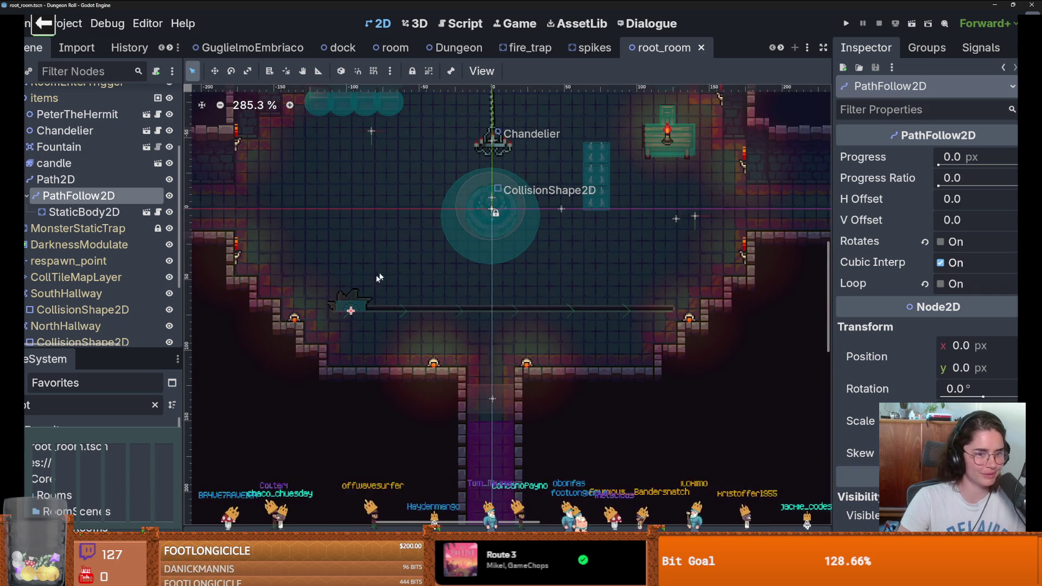
scroll(359, 312, "up", 2)
scroll(395, 235, "down", 1)
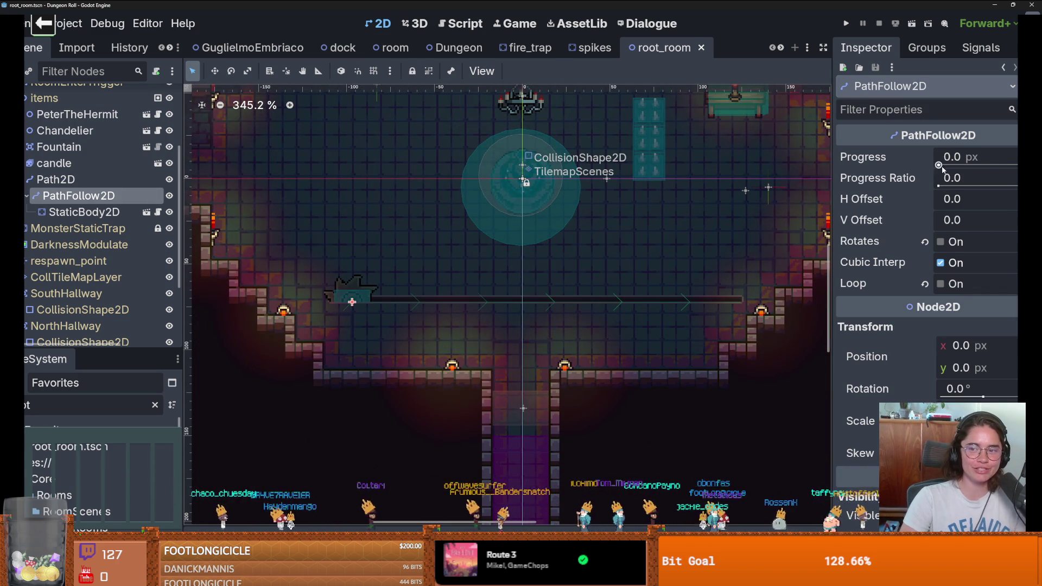
mouse_move(941, 163)
left_mouse_down()
mouse_move(971, 164)
mouse_move(971, 186)
mouse_move(1020, 185)
mouse_move(936, 185)
left_mouse_up()
key("ctrl+z")
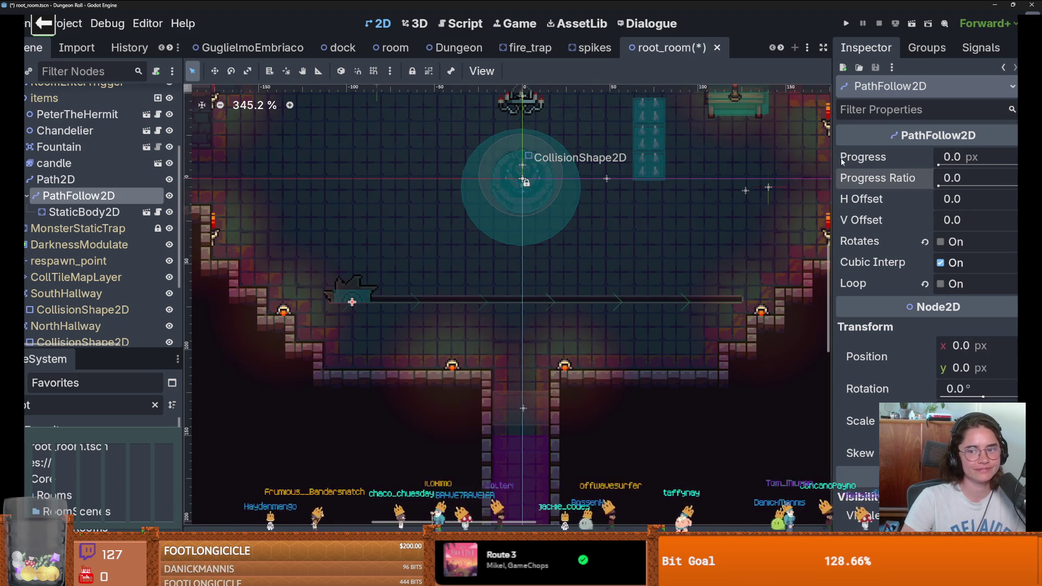
- Widen the Inspector and scroll the scene tabs toward the sawblade scene
mouse_move(831, 162)
left_mouse_down()
mouse_move(808, 161)
mouse_move(864, 162)
left_mouse_up()
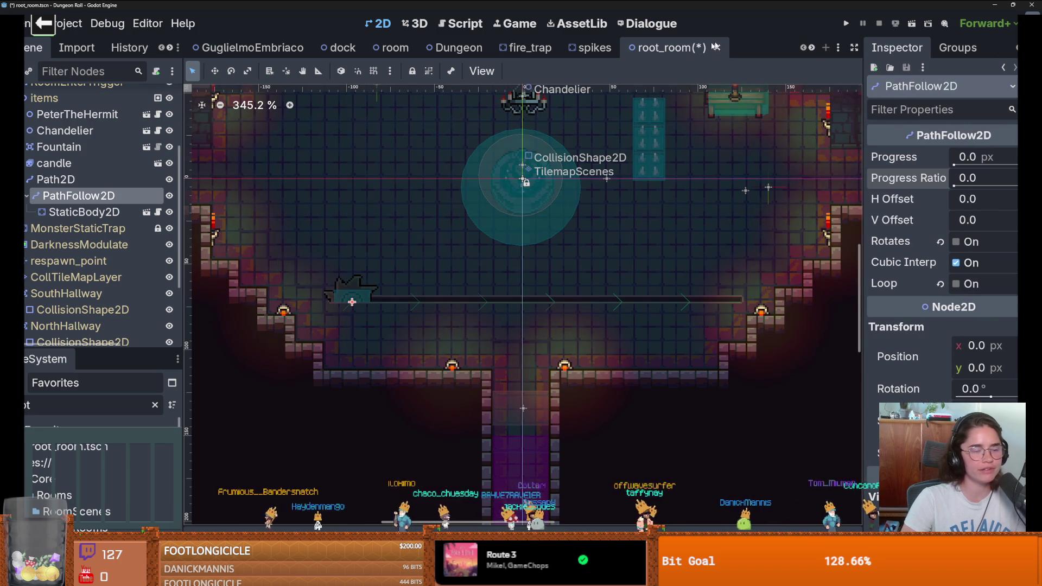
left_click(812, 47)
left_click(812, 48)
left_click(812, 48)
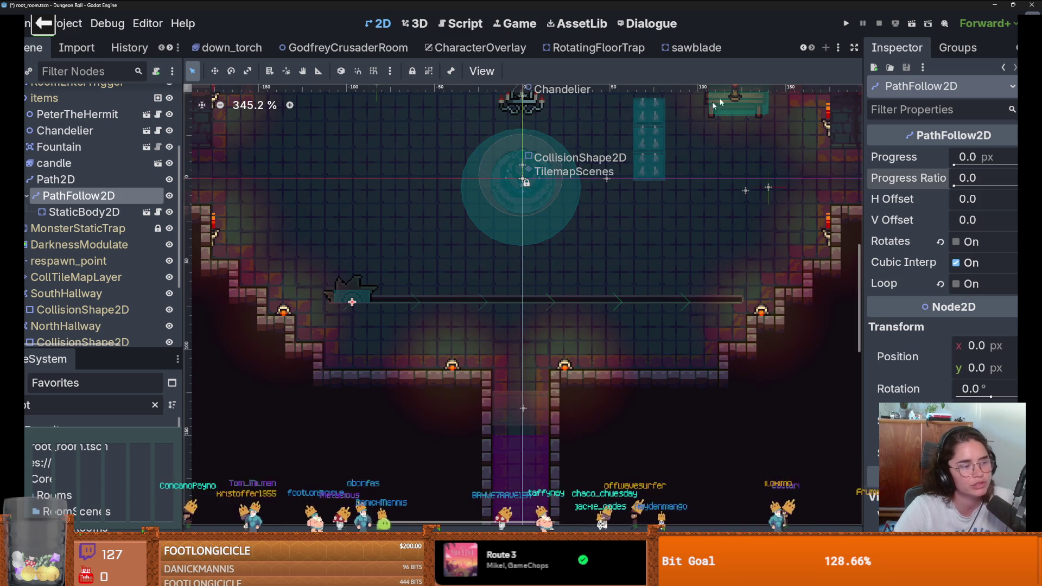
- Save both the sawblade and root_room scenes
left_click(681, 48)
scroll(623, 206, "down", 5)
scroll(623, 213, "up", 2)
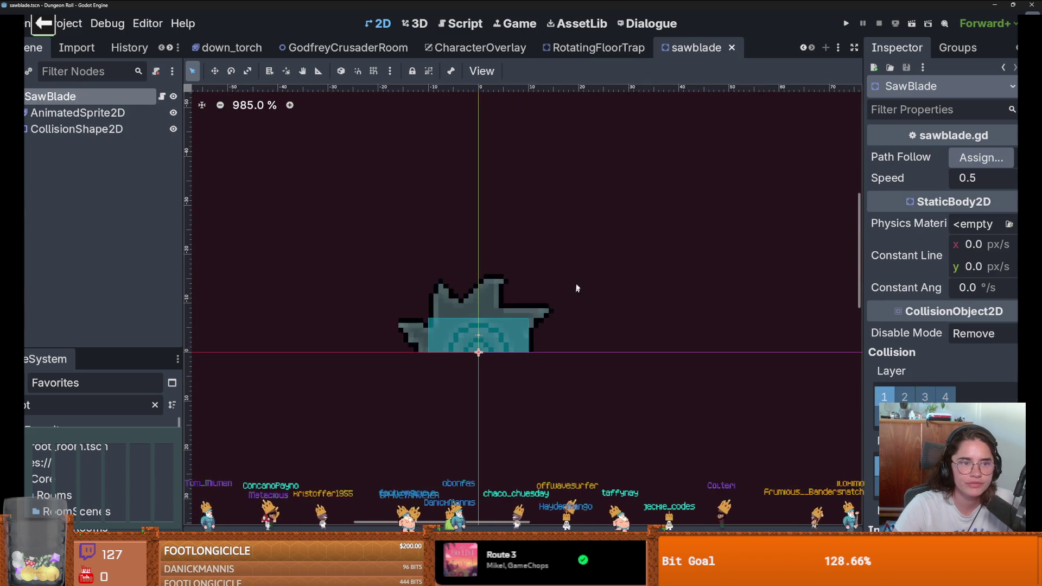
key("ctrl+s")
scroll(806, 48, "up", 5)
scroll(807, 49, "up", 3)
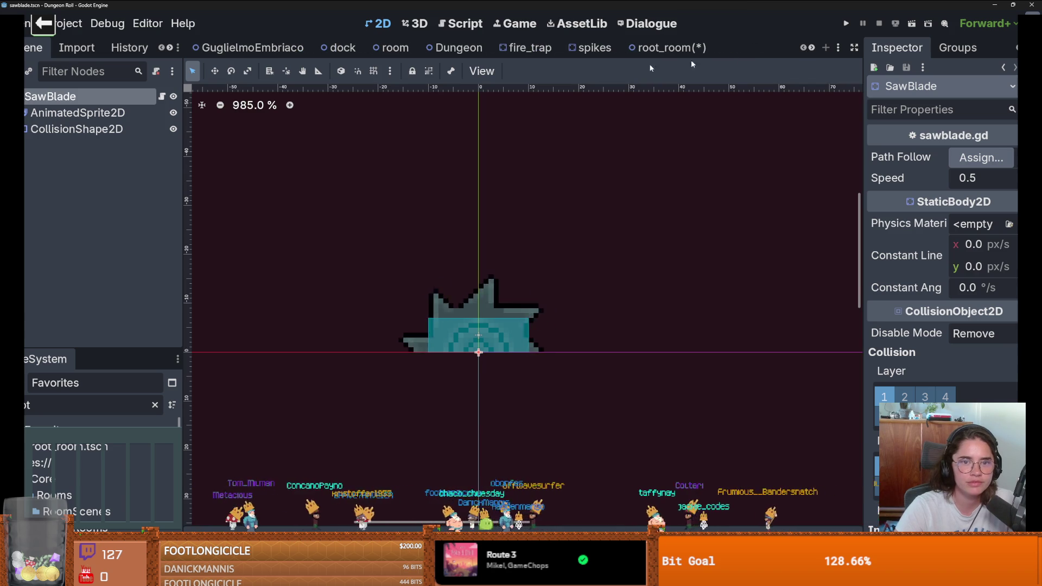
left_click(685, 48)
key("ctrl+s")
- Preview the sawblade along its path, revert the progress, save, and run the game
scroll(574, 223, "down", 1)
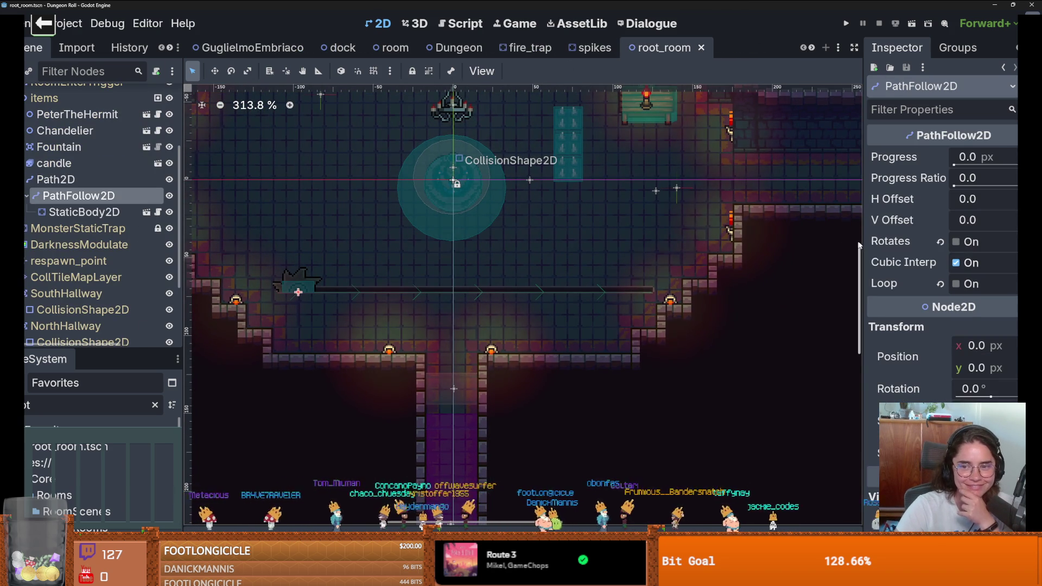
left_click_drag(863, 241, 826, 241)
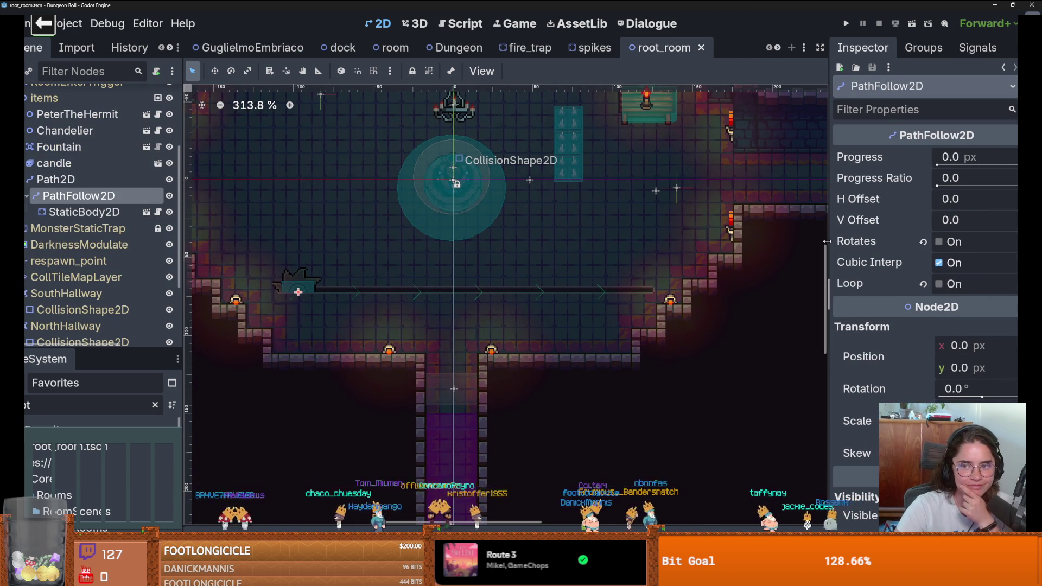
left_click_drag(936, 186, 956, 187)
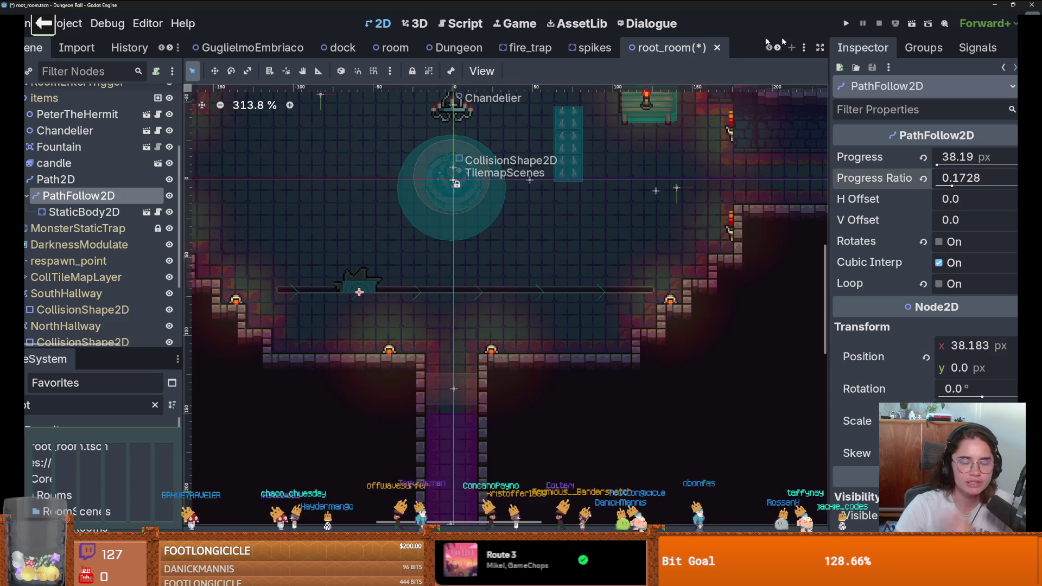
key("ctrl+z")
key("ctrl+s")
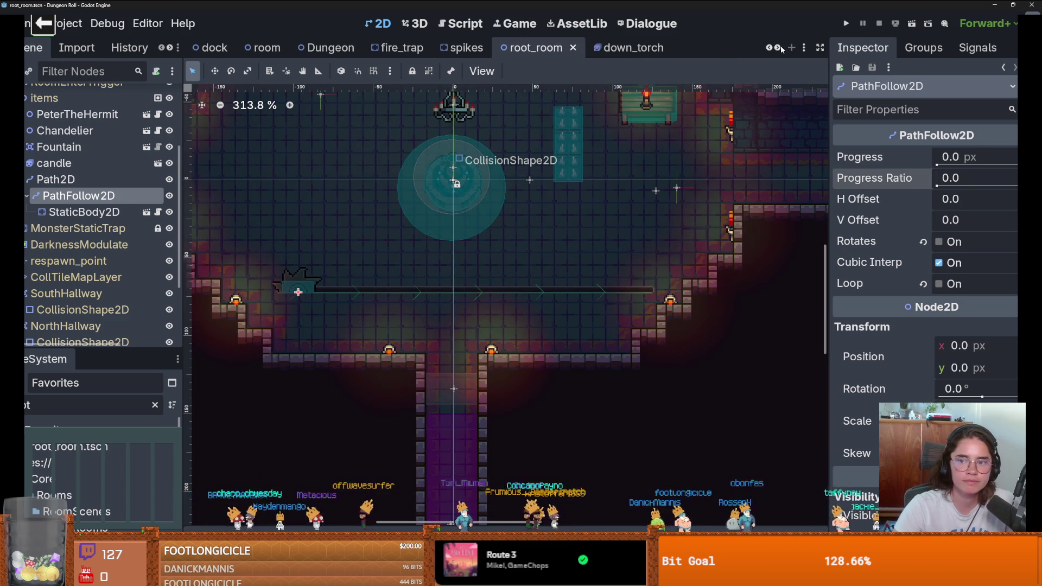
left_click(849, 23)
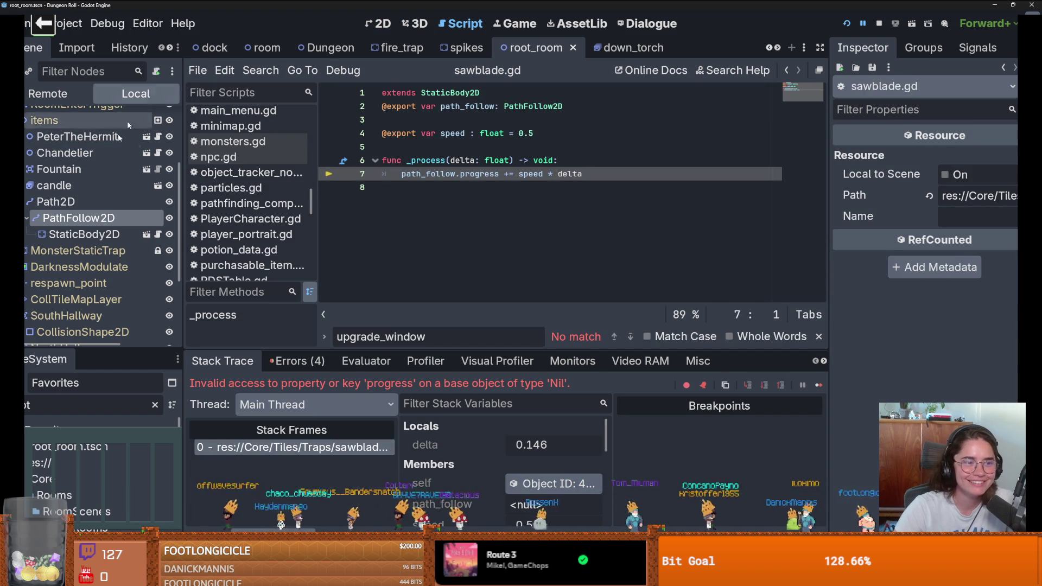
- Assign PathFollow2D as the StaticBody2D's Path Follow and rerun the game
left_click(84, 234)
left_click(972, 157)
left_click(507, 223)
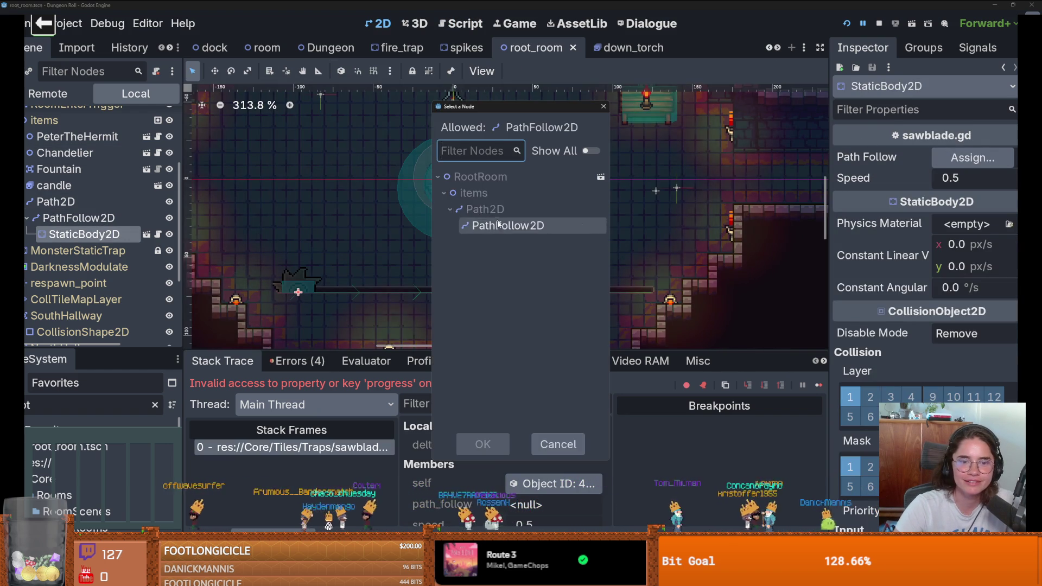
left_click(486, 441)
left_click(847, 24)
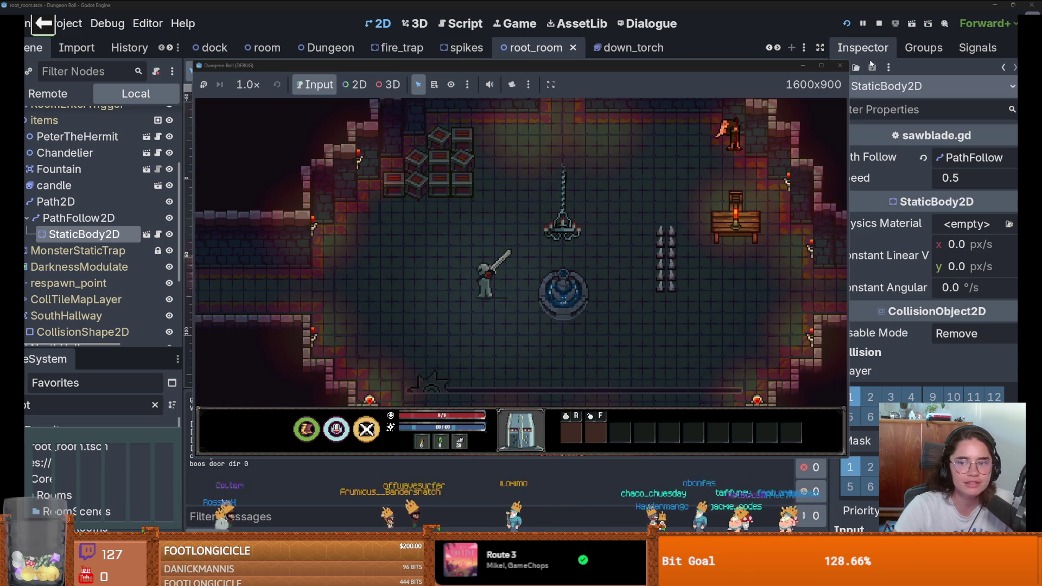
- Set the sawblade's Speed to 1.0 and run the game
left_click(835, 66)
left_click(962, 183)
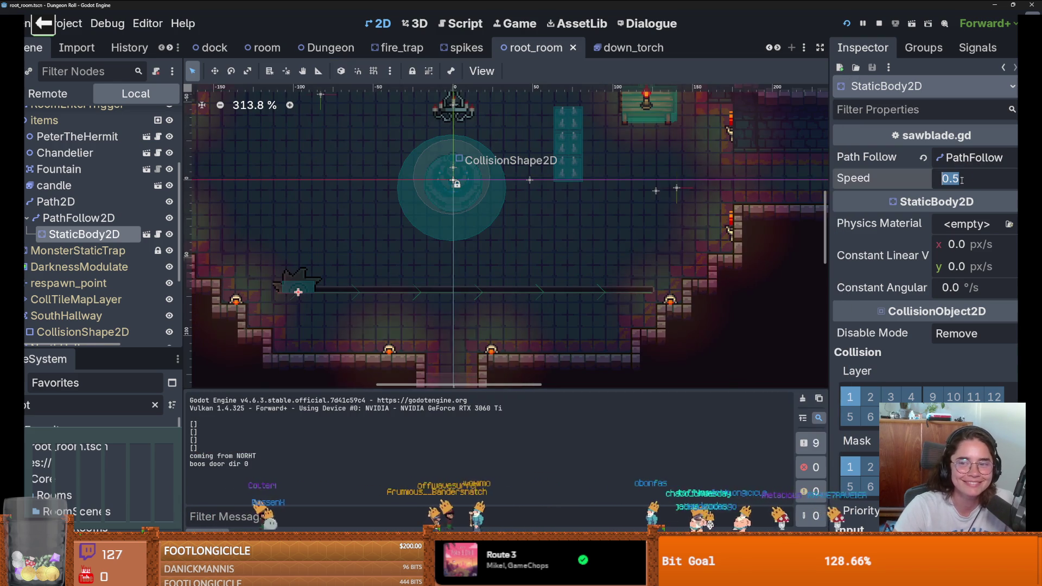
type("1")
key("Return")
left_click(845, 24)
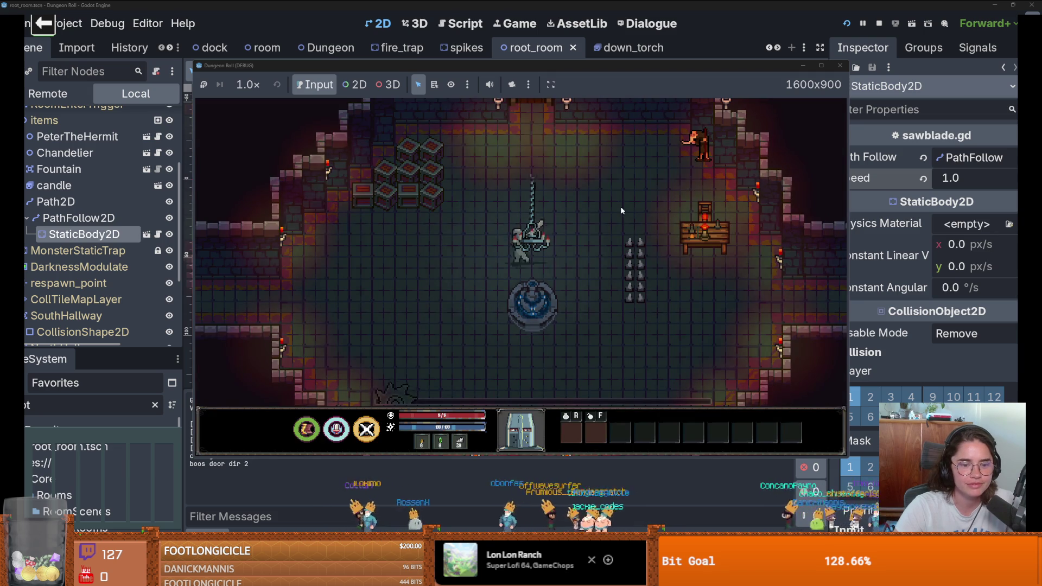
- Change the Speed to 5.0 and test it in the game
left_click(840, 65)
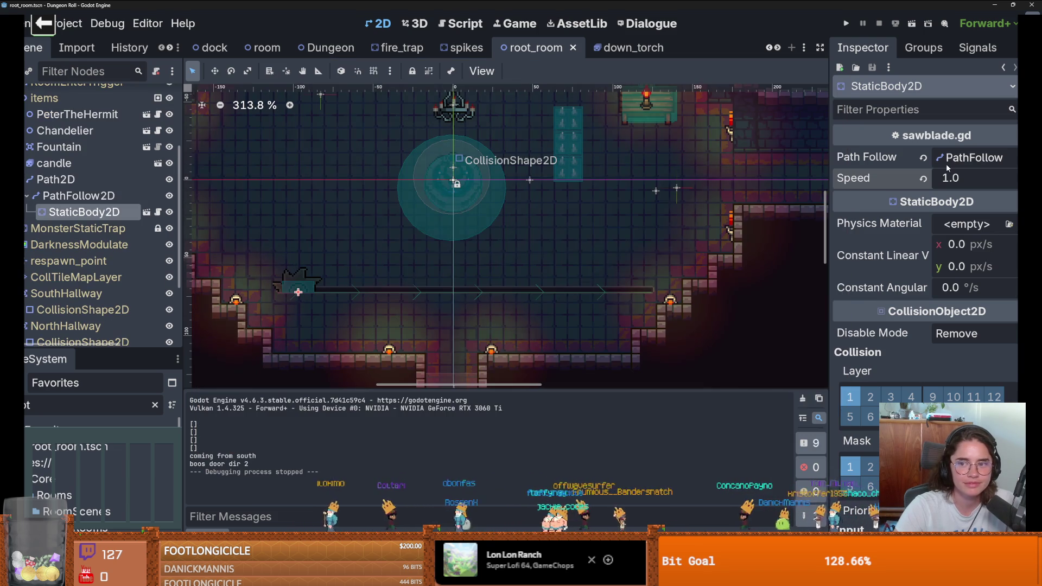
left_click(960, 179)
type("5")
key("Return")
left_click(846, 24)
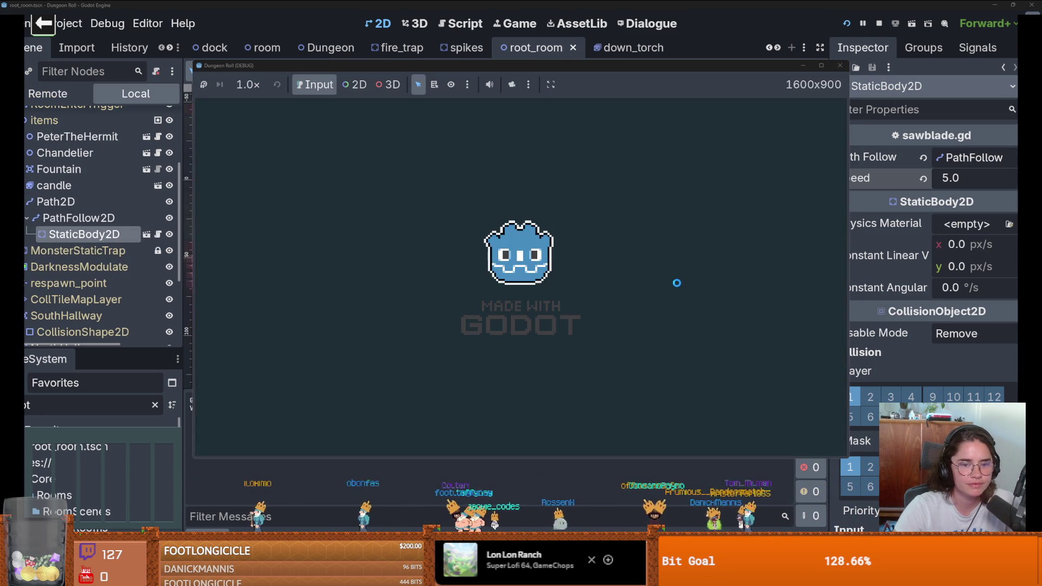
- Raise the Speed to 50.0, test the sliding saw in-game, then close it
mouse_move(821, 66)
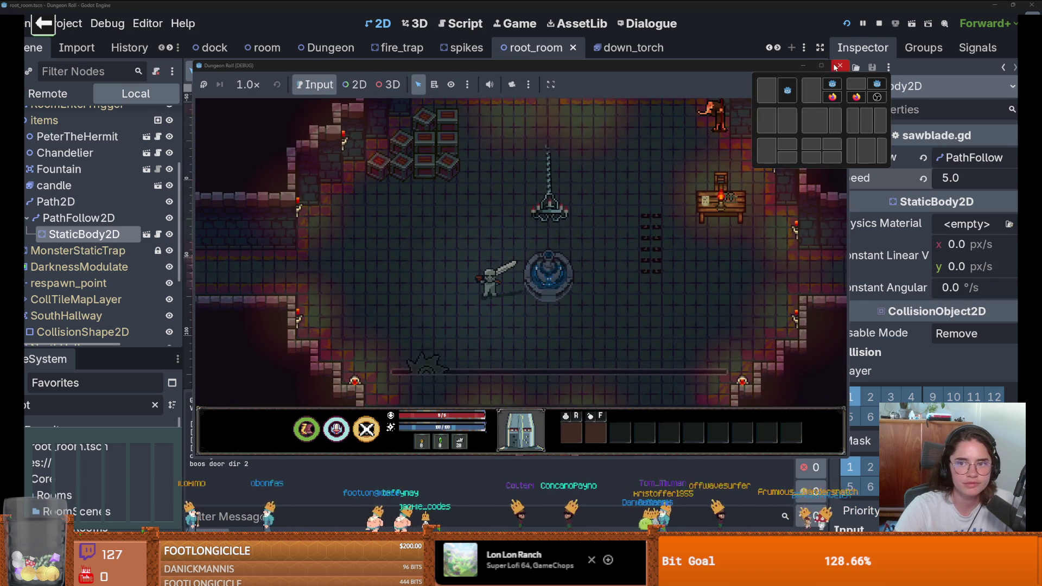
left_click(840, 66)
type("50")
key("Return")
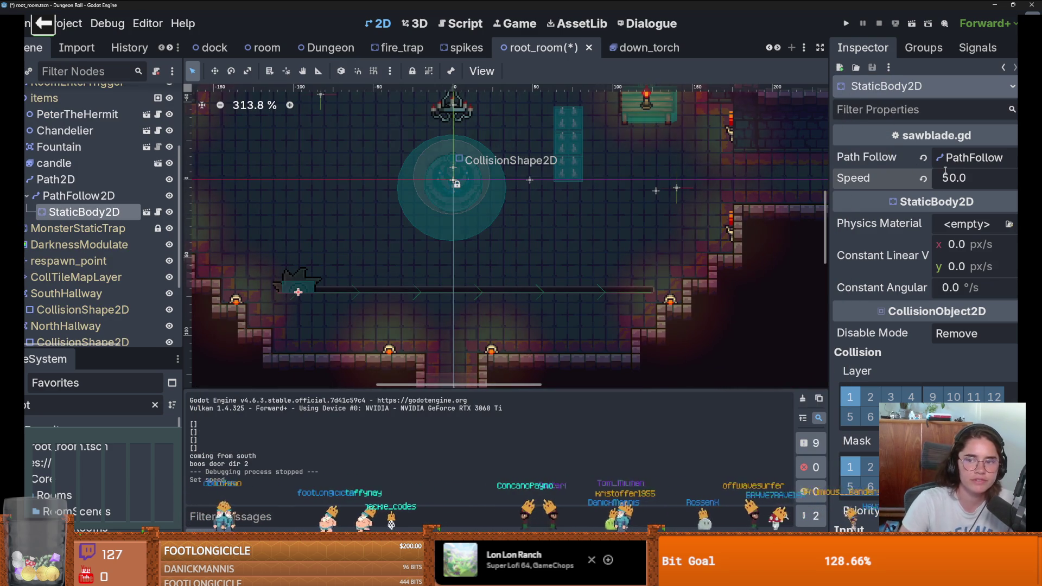
left_click(856, 21)
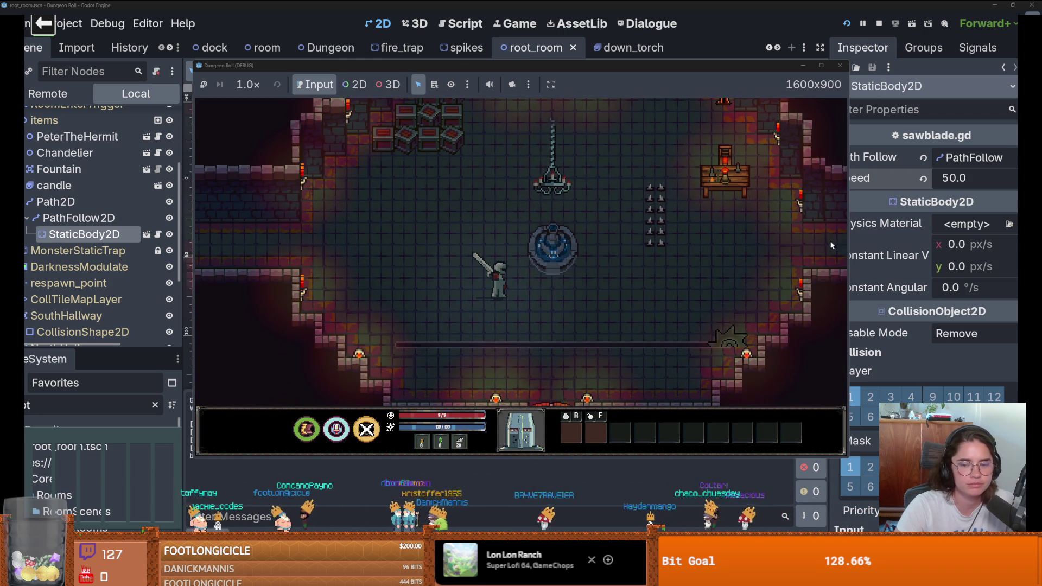
left_click(840, 66)
- Save, try PathFollow2D's Progress and Loop, and leave it at Progress 221.0 with Loop off
key("ctrl+s")
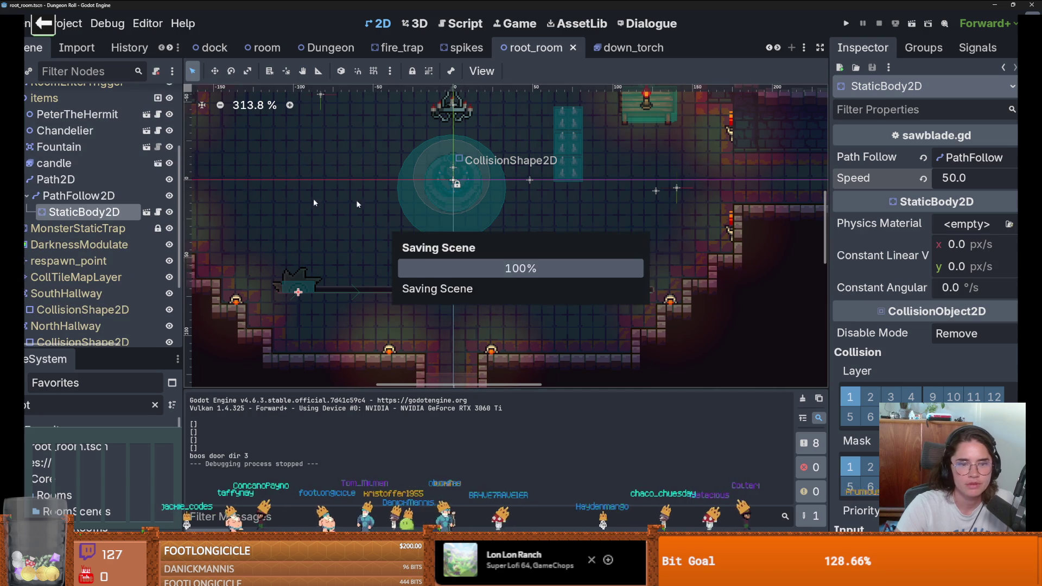
left_click(80, 199)
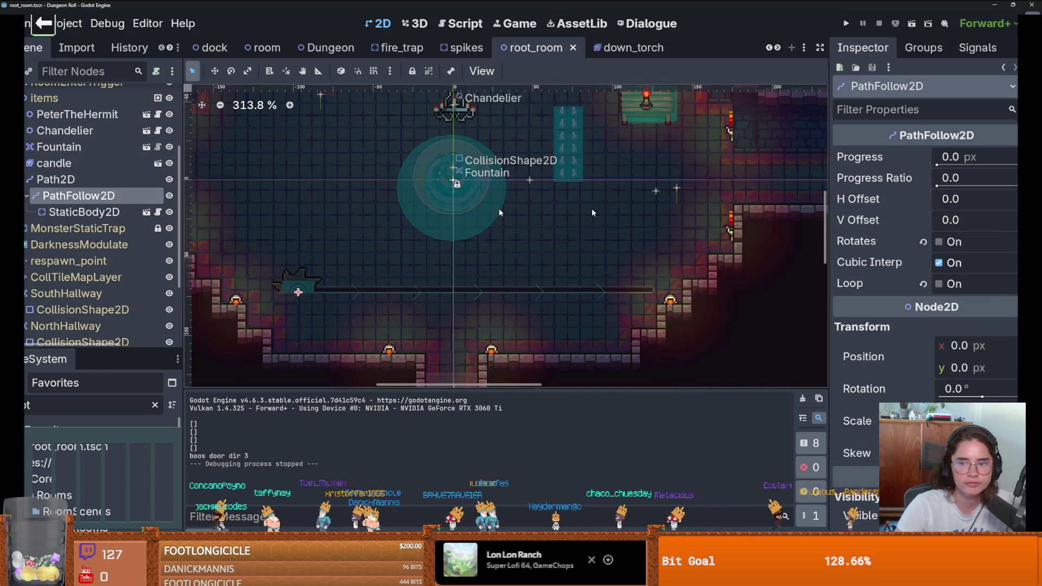
mouse_move(955, 157)
left_mouse_down()
mouse_move(1015, 157)
mouse_move(938, 166)
mouse_move(922, 157)
mouse_move(971, 157)
mouse_move(922, 157)
mouse_move(949, 157)
left_mouse_up()
left_click(935, 284)
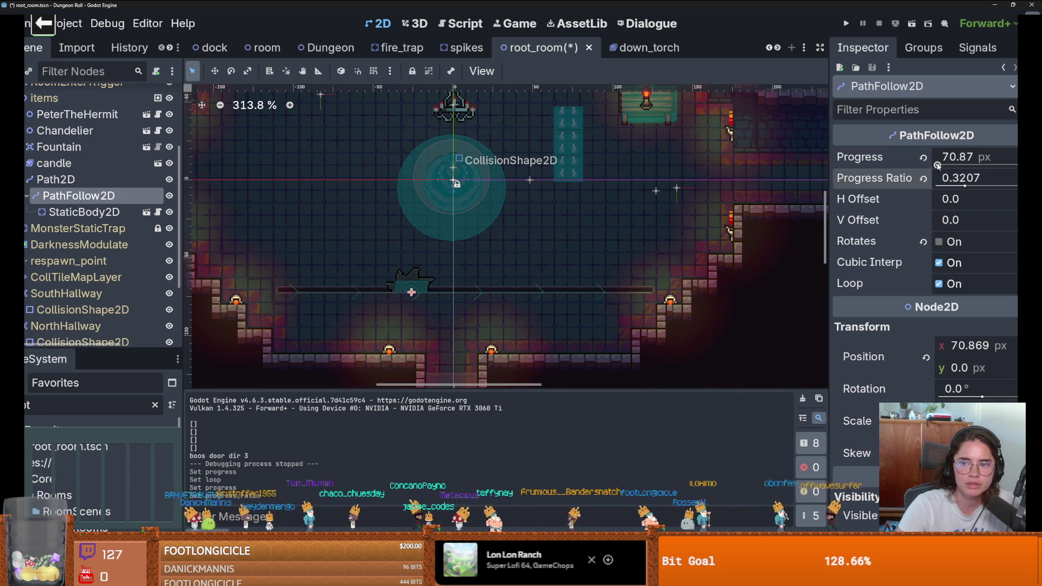
left_click_drag(938, 166, 1016, 184)
left_click(939, 284)
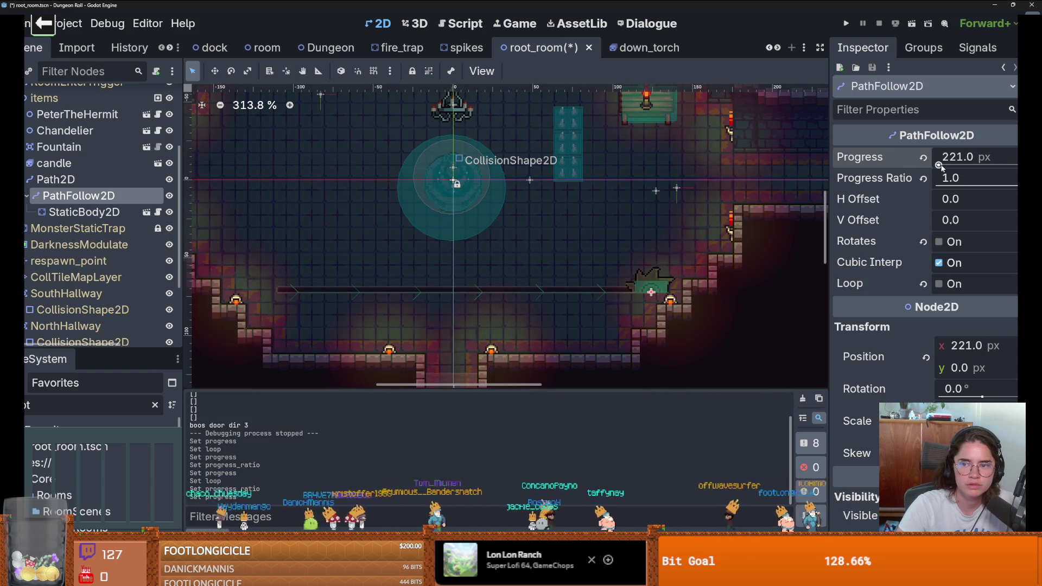
mouse_move(957, 169)
left_mouse_down()
mouse_move(937, 166)
mouse_move(955, 170)
left_mouse_up()
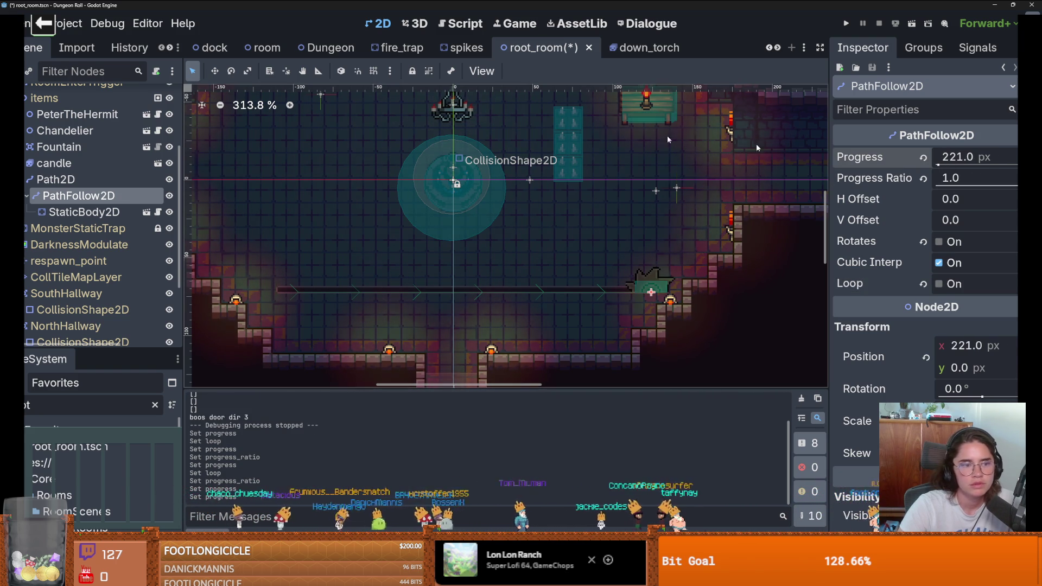
left_click(157, 212)
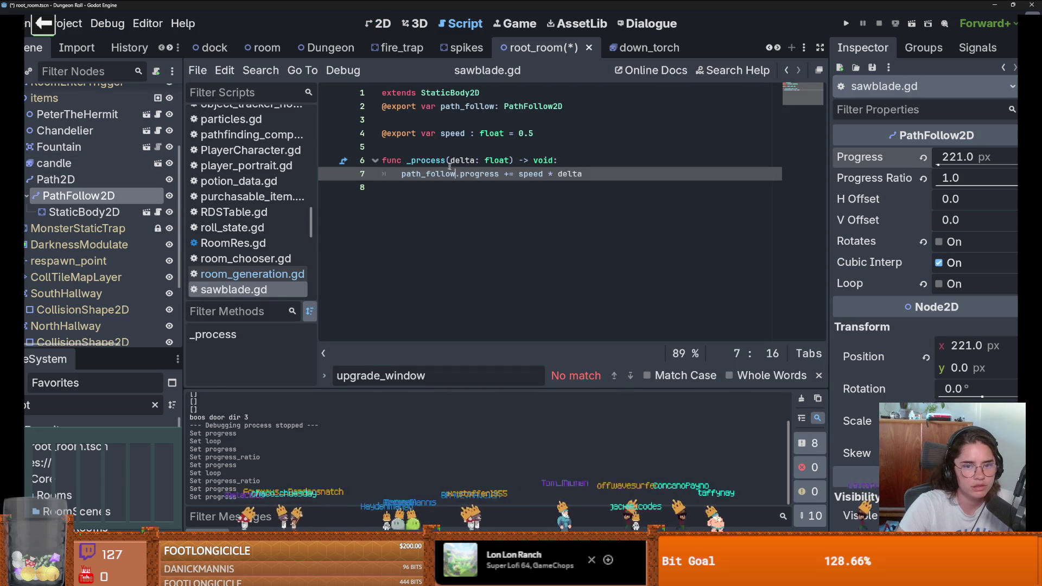
- Insert and then remove a line in sawblade.gd's _process, leaving the script unchanged
left_click(418, 150)
left_click(567, 161)
key("Return")
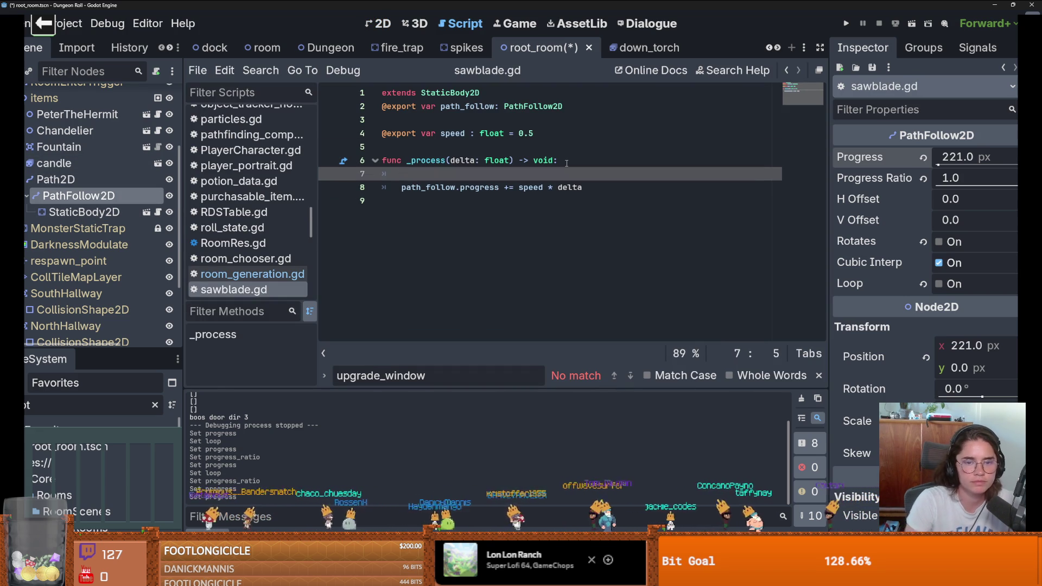
type("i")
key("BackSpace")
key("BackSpace")
key("BackSpace")
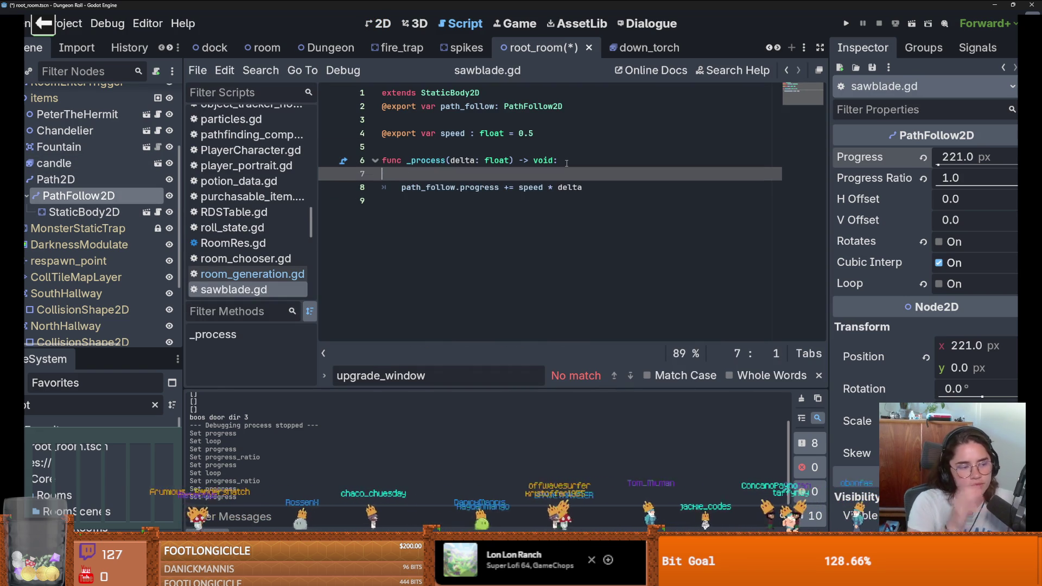
key("BackSpace")
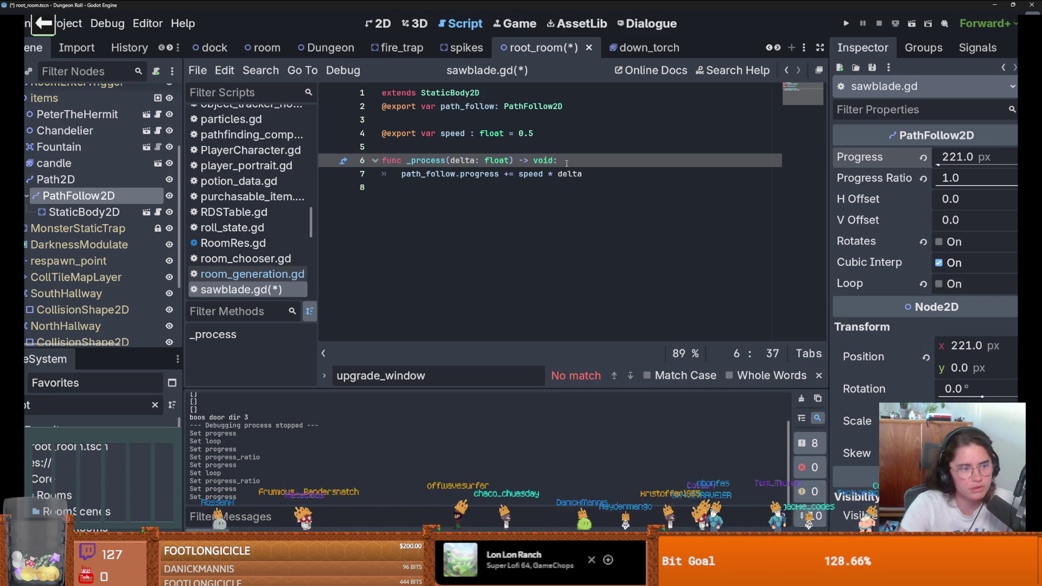
- Add a point near the Path2D's left end, close the curve into a loop, and save
left_click(386, 24)
scroll(461, 303, "up", 2)
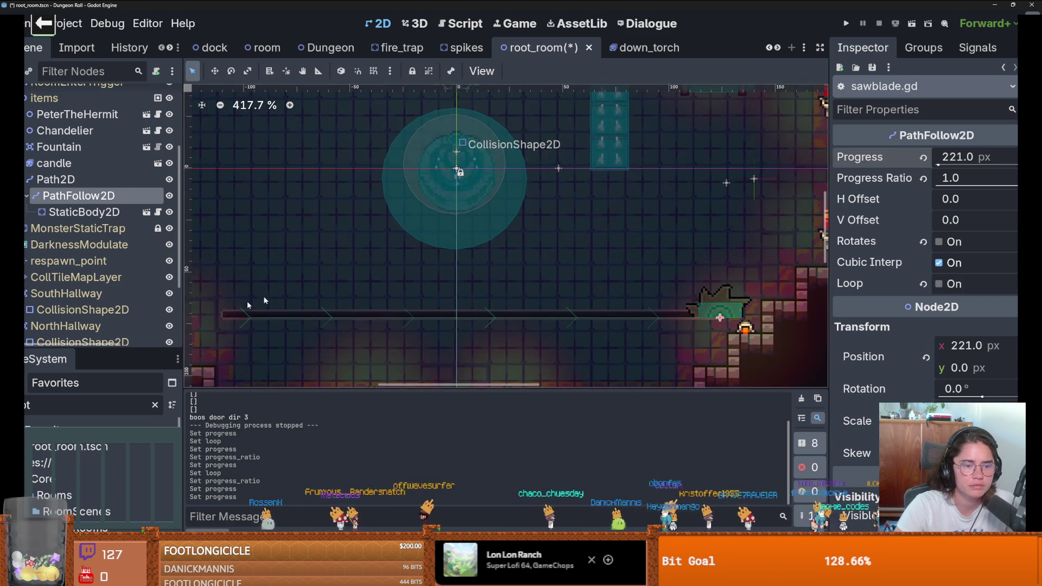
left_click(260, 325)
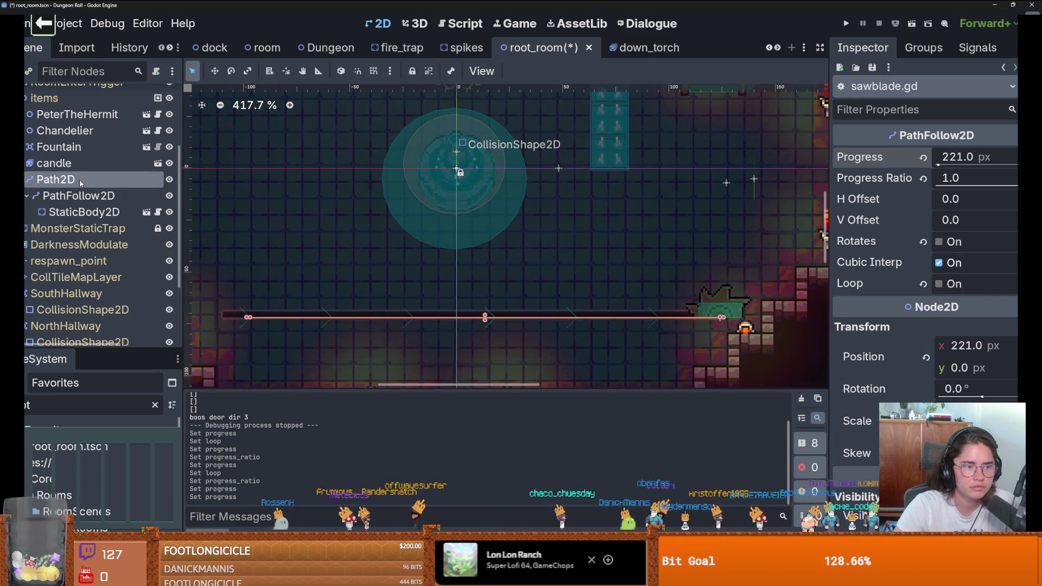
left_click(247, 319)
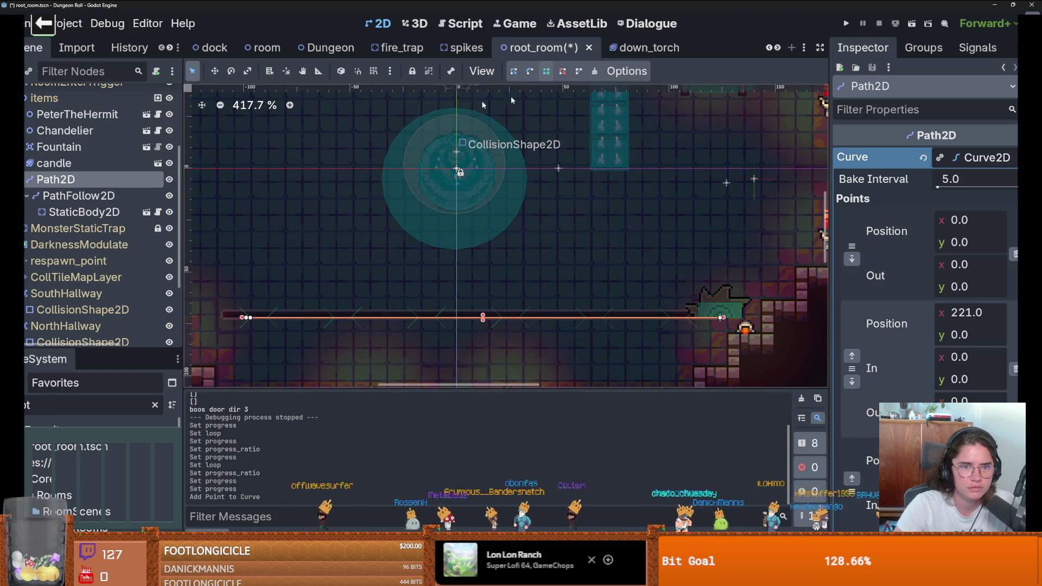
left_click(578, 74)
key("ctrl+s")
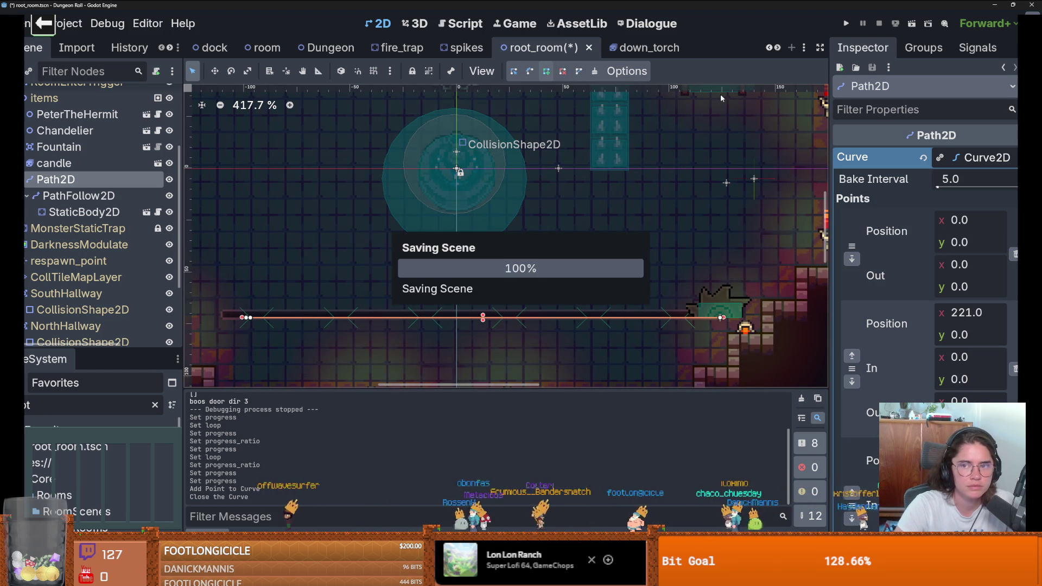
left_click(974, 157)
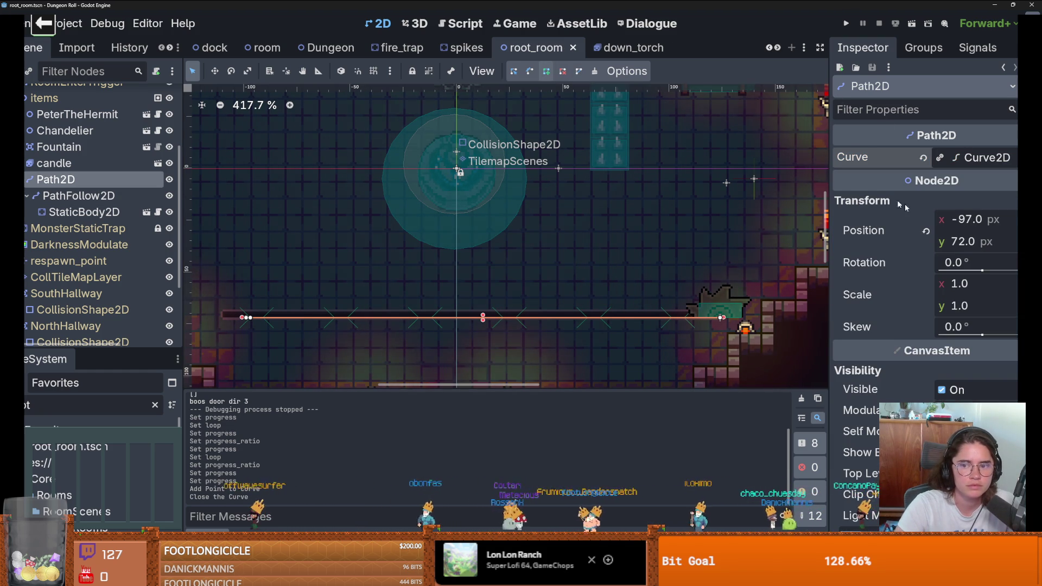
key("Down")
key("Down")
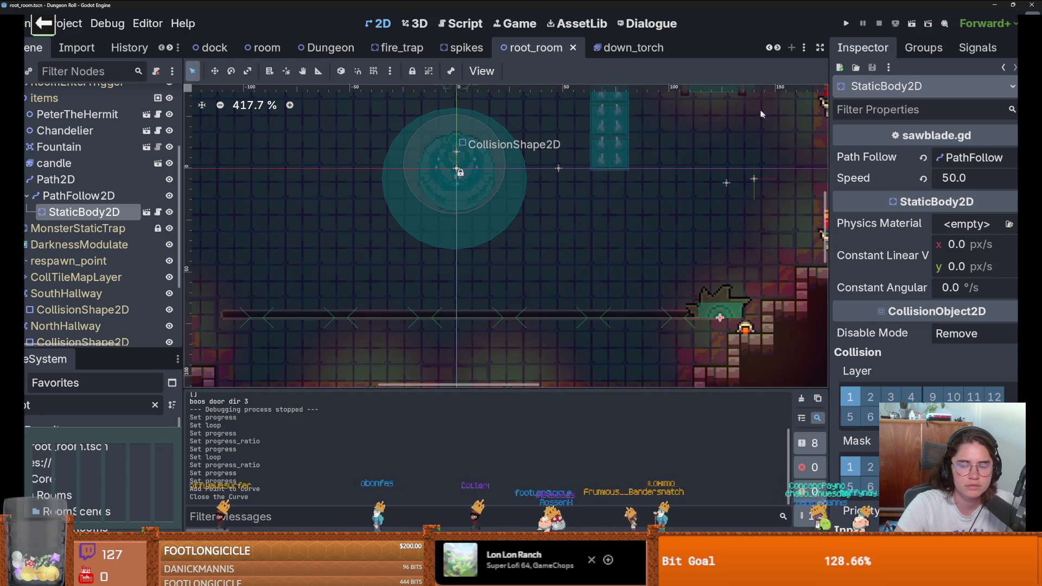
- Run the game to test the closed path, walk the player down, then stop it
left_click(847, 25)
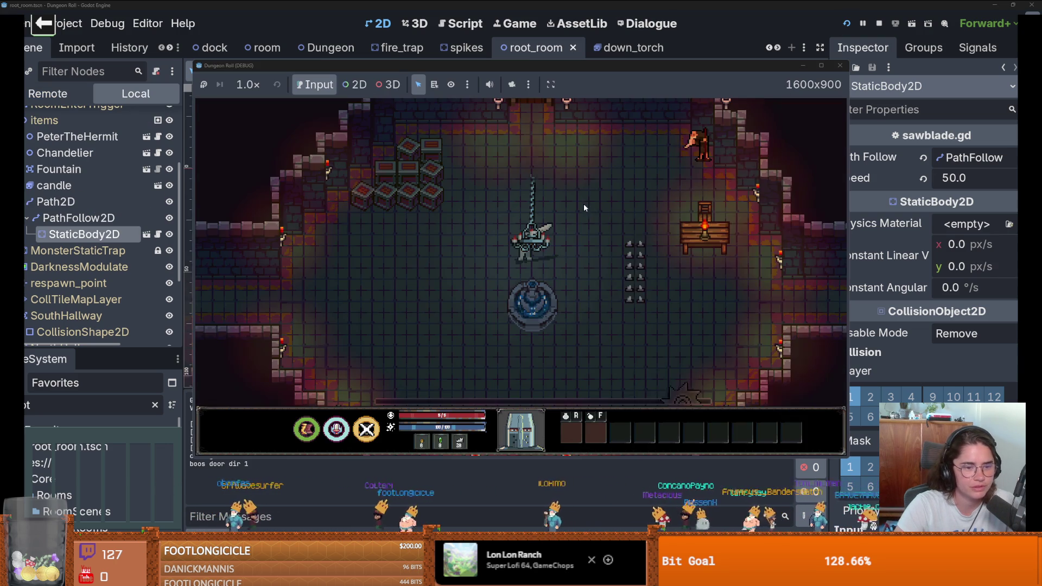
key("s")
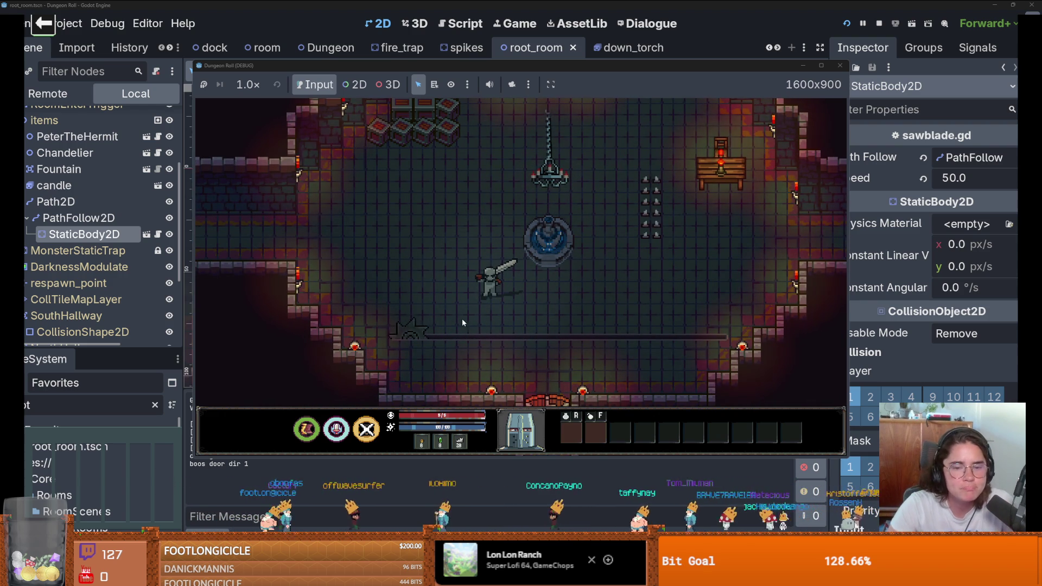
key("F8")
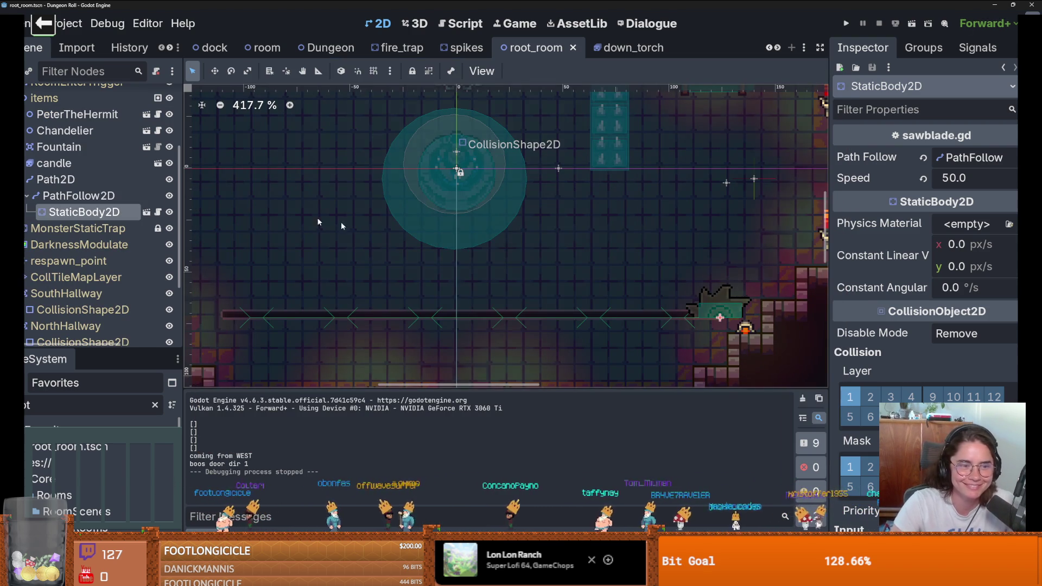
- Reconfirm PathFollow2D as the Path Follow, turn on its Loop, and relaunch the game
left_click(78, 195)
left_click(84, 212)
left_click(961, 157)
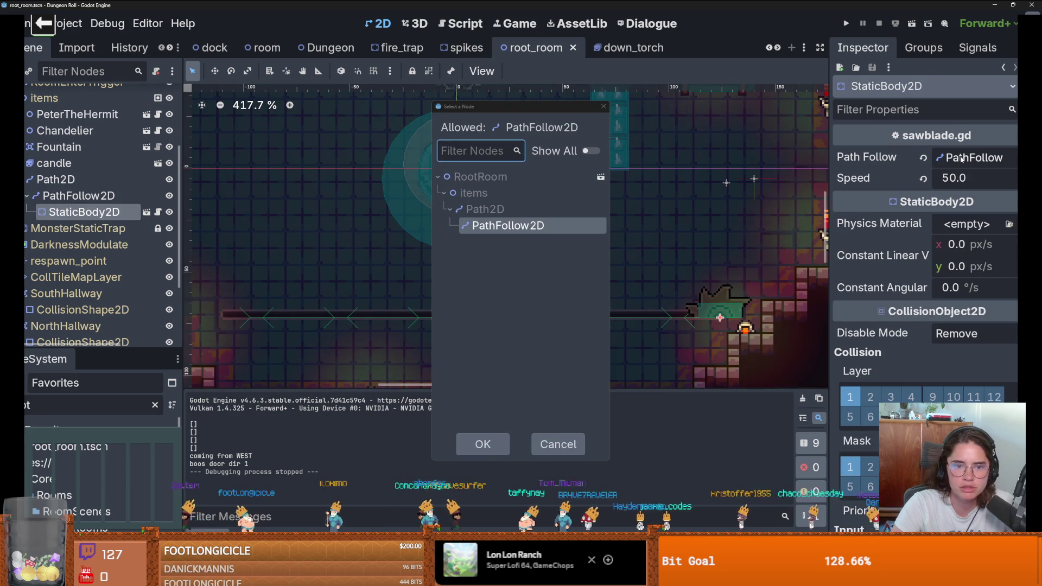
double_click(512, 228)
left_click(69, 198)
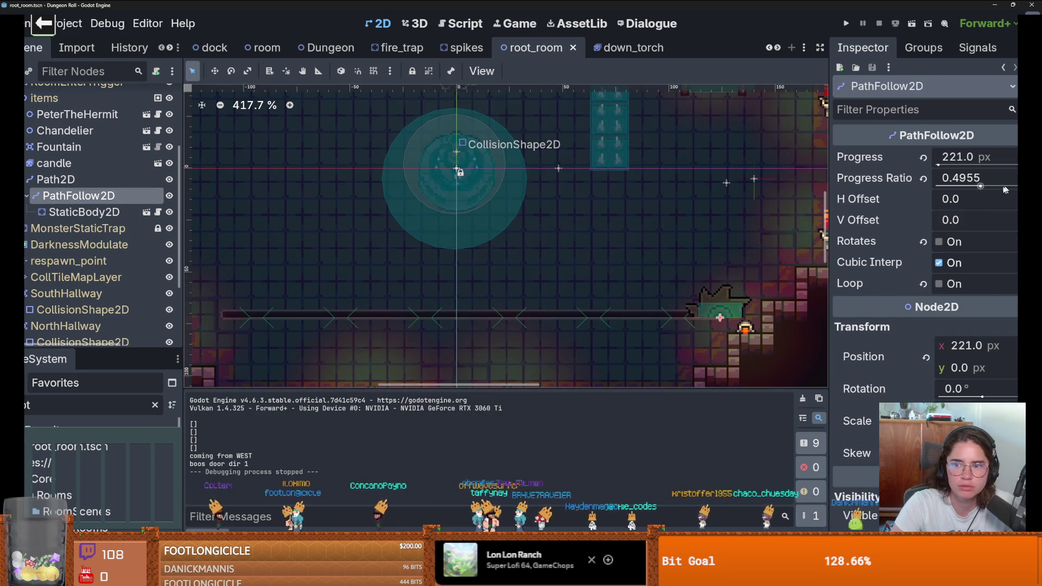
left_click(934, 285)
left_click(846, 23)
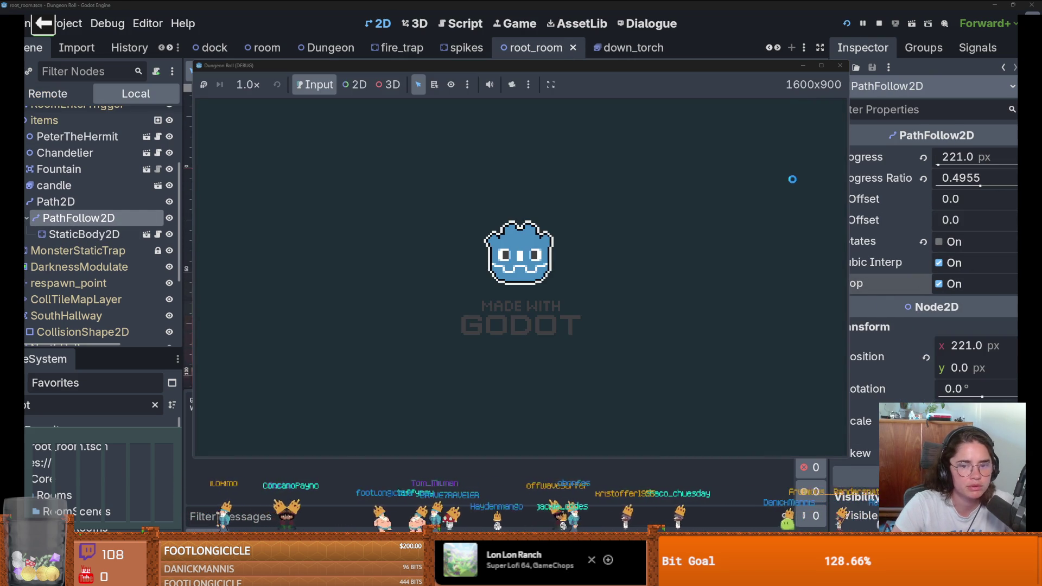
- Walk the player around the dungeon room and attack beside the sliding saw blade
mouse_move(826, 66)
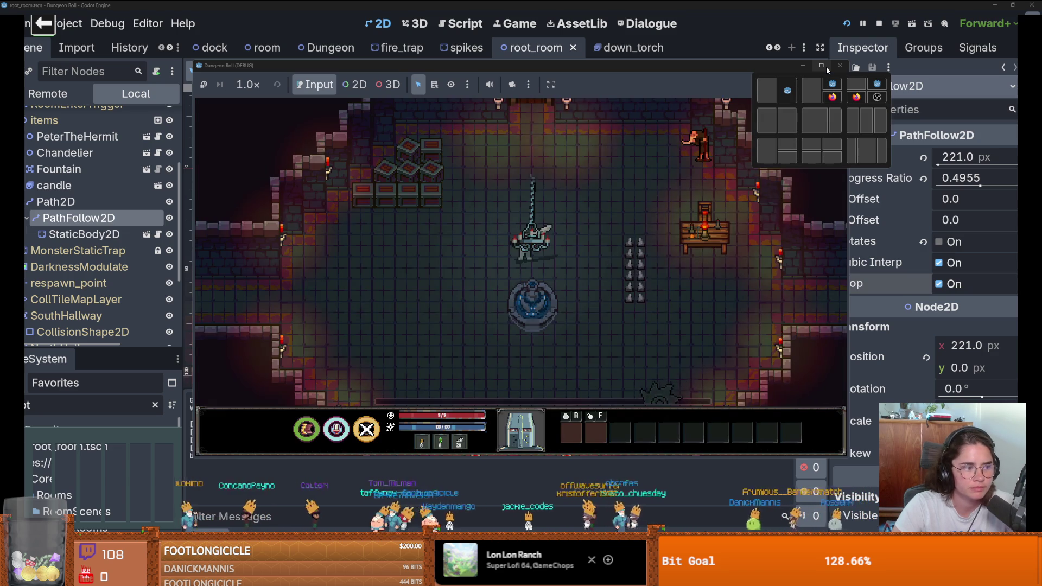
left_click(698, 221)
key("a")
key("s")
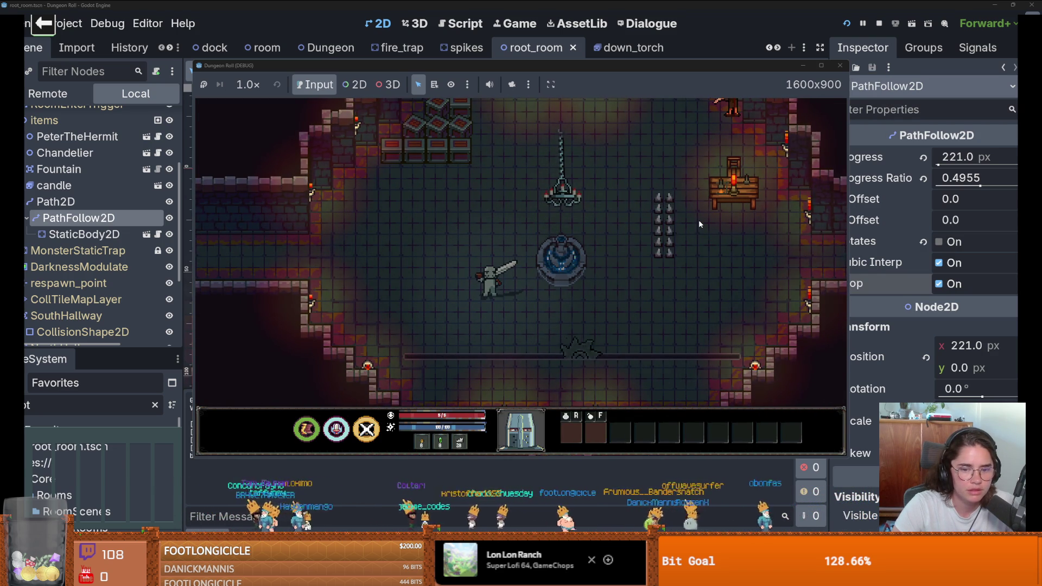
key("s")
key("s")
key("d")
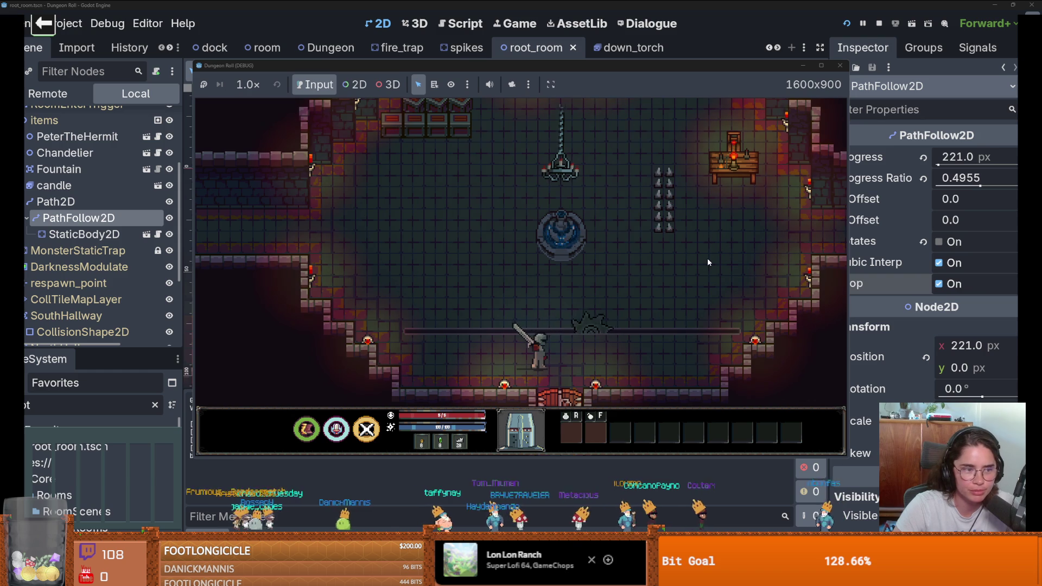
left_click(697, 271)
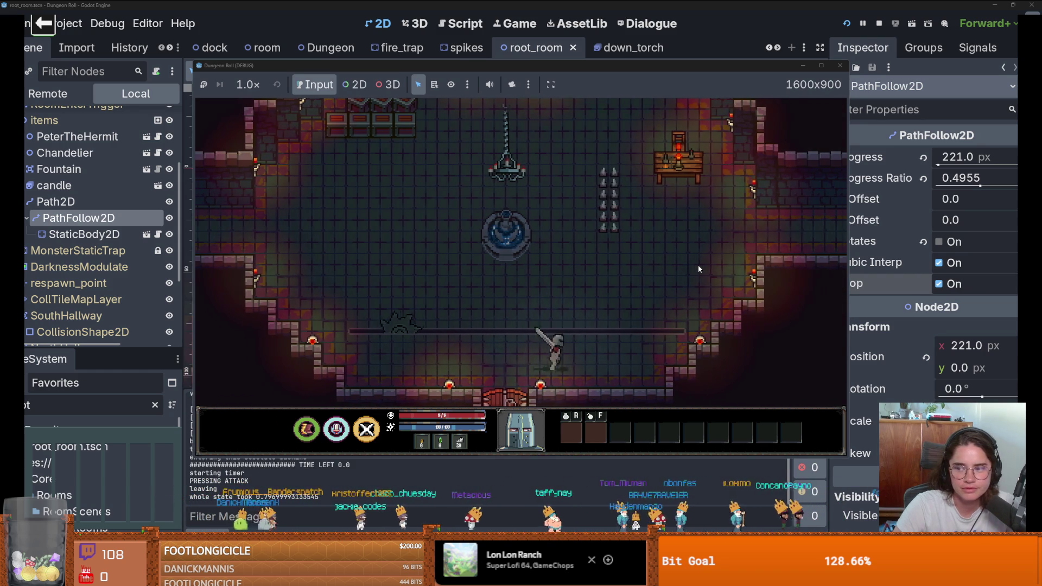
key("a")
key("d")
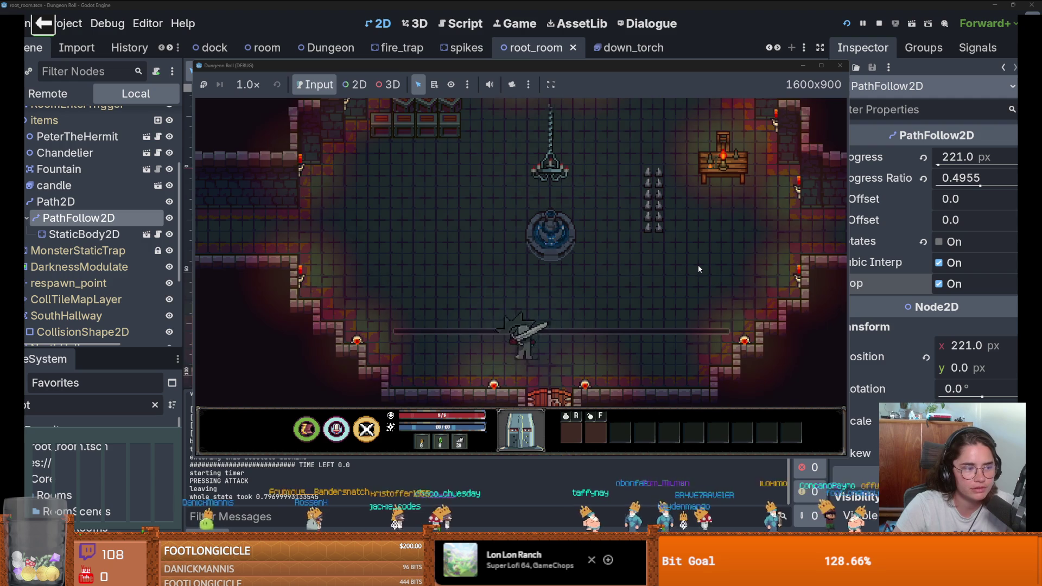
key("s")
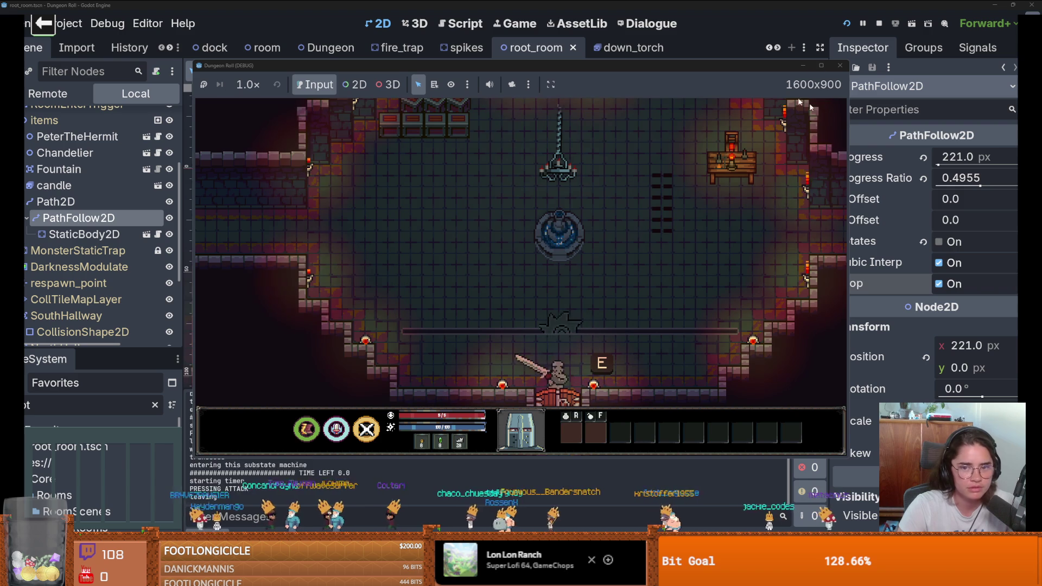
- Close the game and, in the room scene, bring up TilemapScenes' Traps collection
left_click(842, 68)
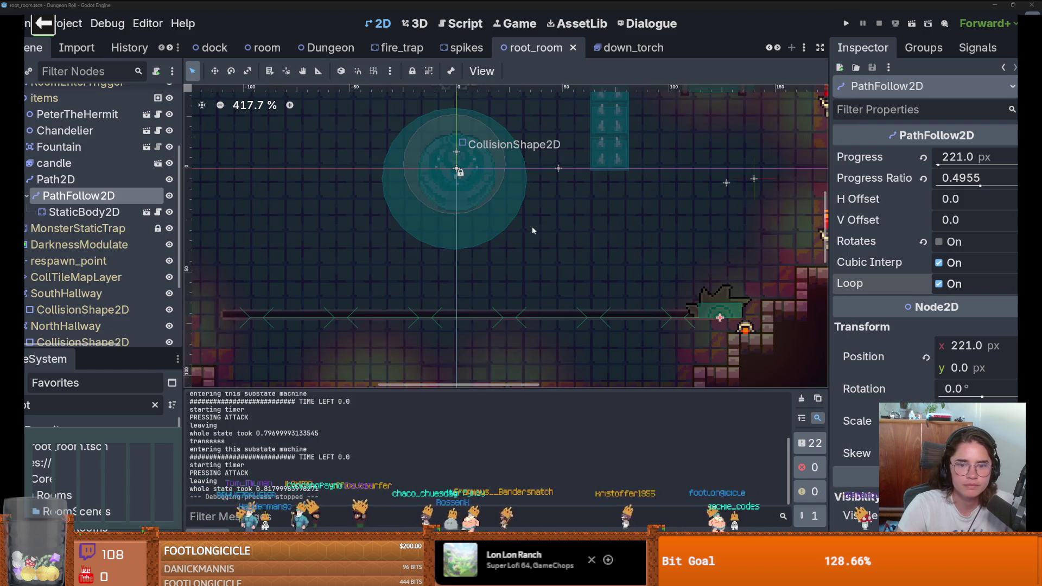
scroll(110, 114, "up", 4)
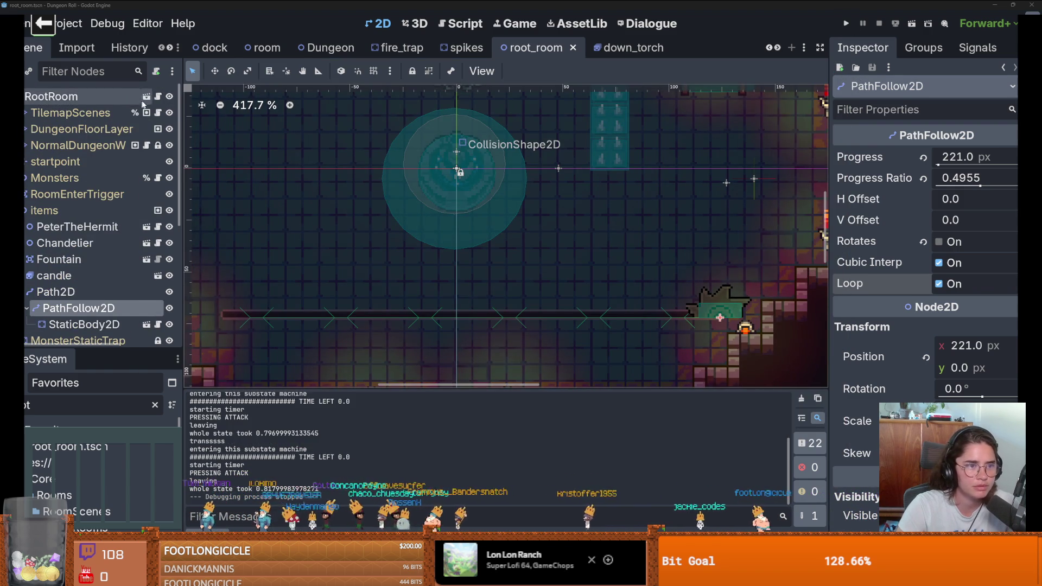
left_click(146, 96)
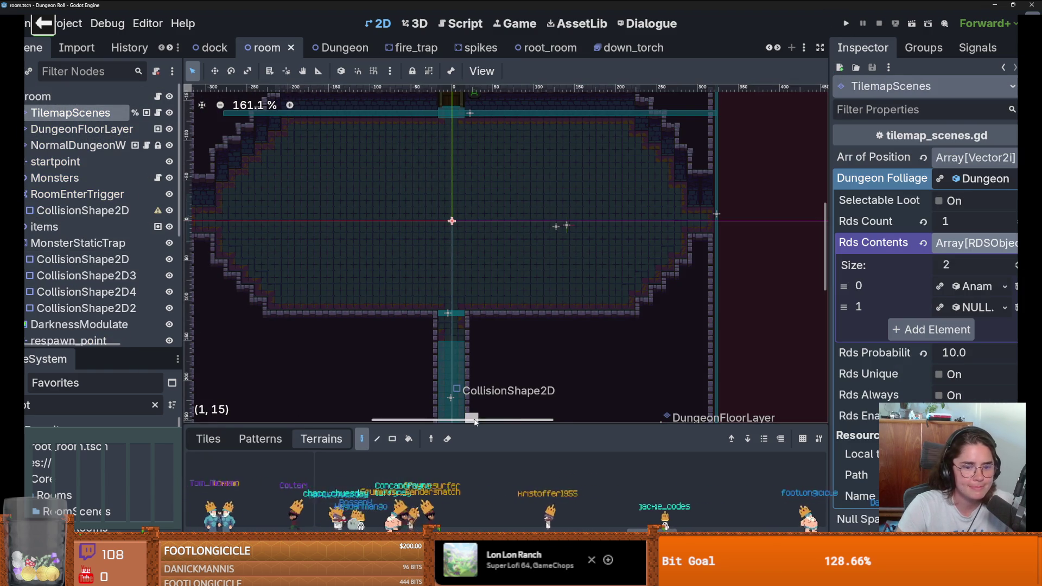
left_click_drag(483, 425, 483, 286)
left_click(208, 299)
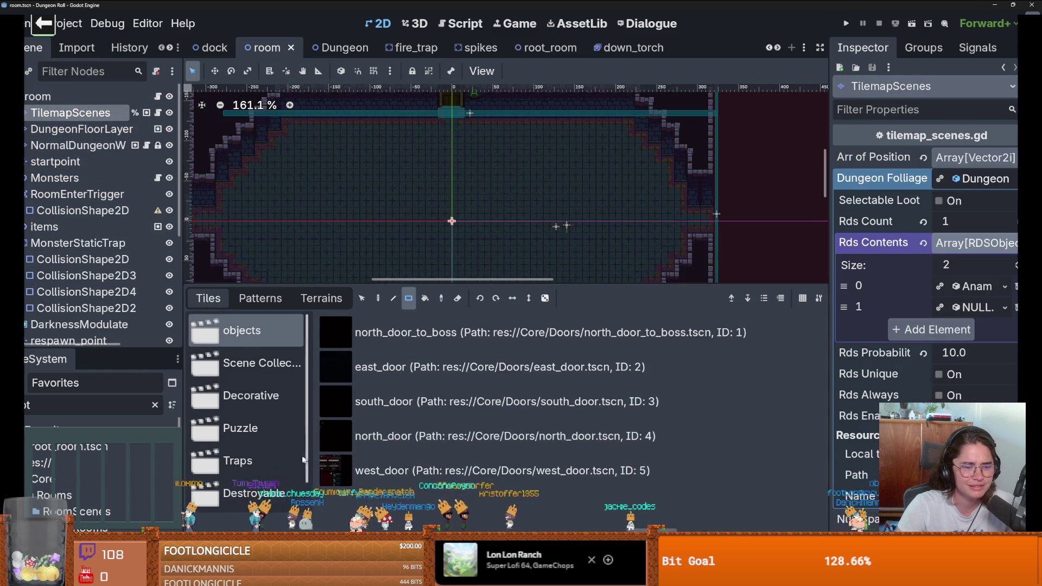
left_click(239, 461)
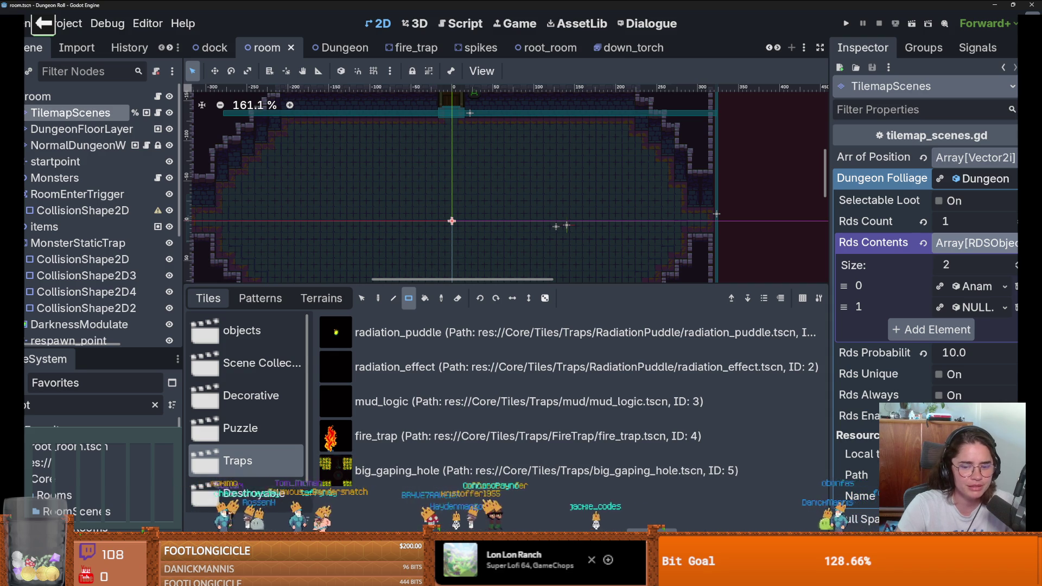
- Add RotatingFloorTrap.tscn to the Traps tileset collection, save, and return to root_room
left_click(599, 493)
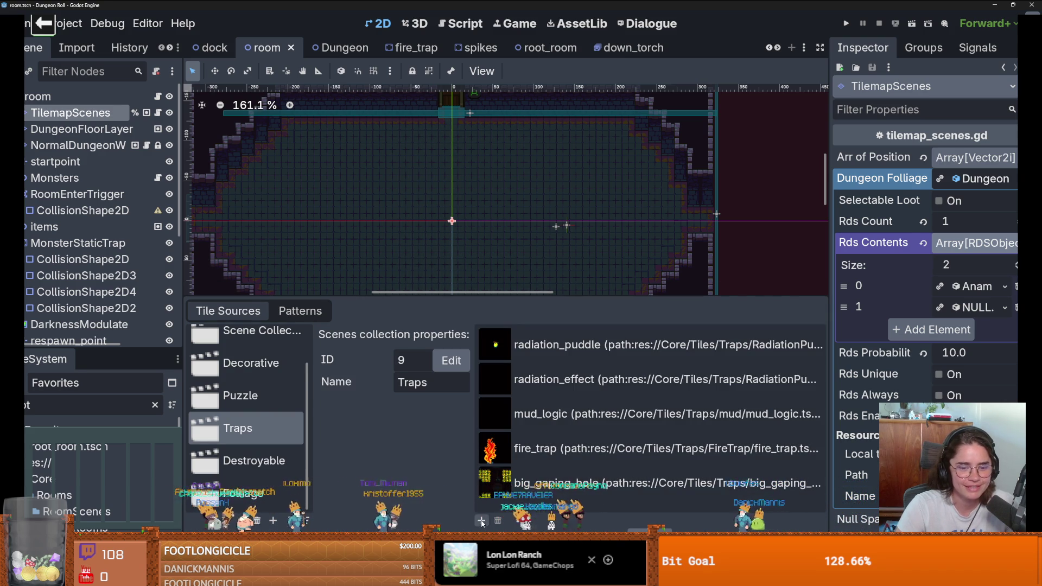
left_click(481, 521)
left_click(290, 127)
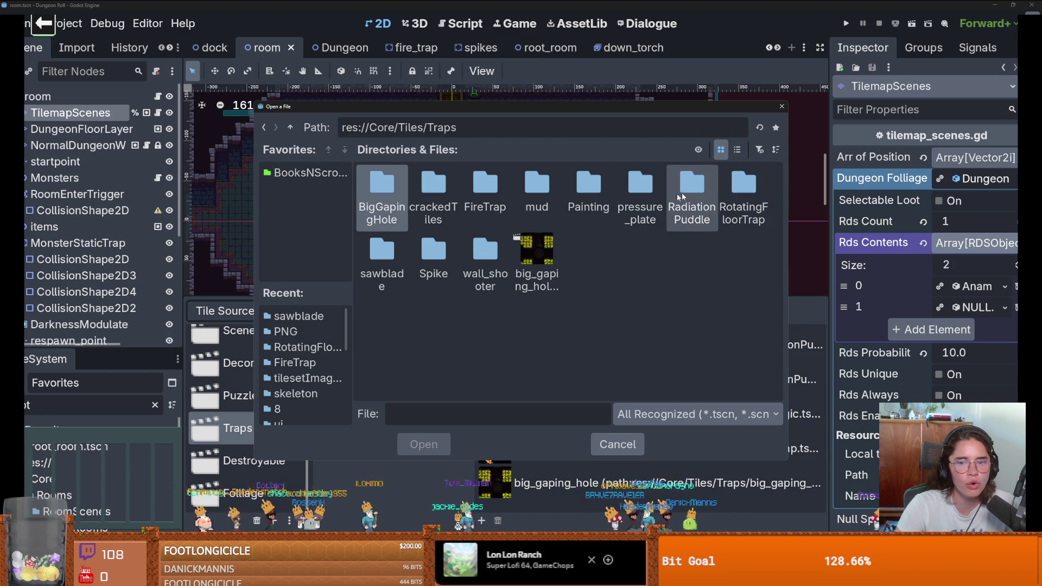
double_click(763, 199)
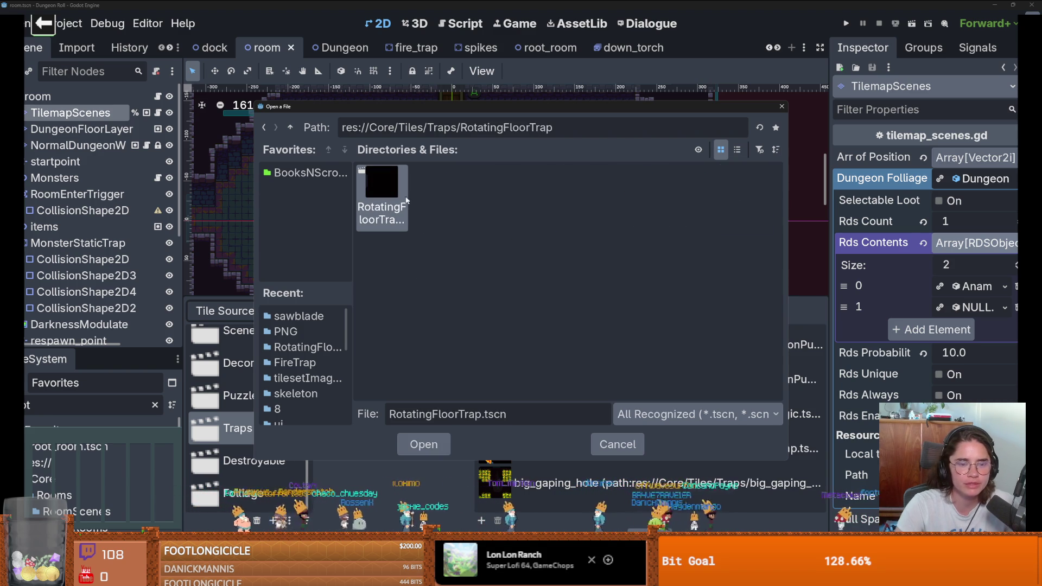
double_click(387, 197)
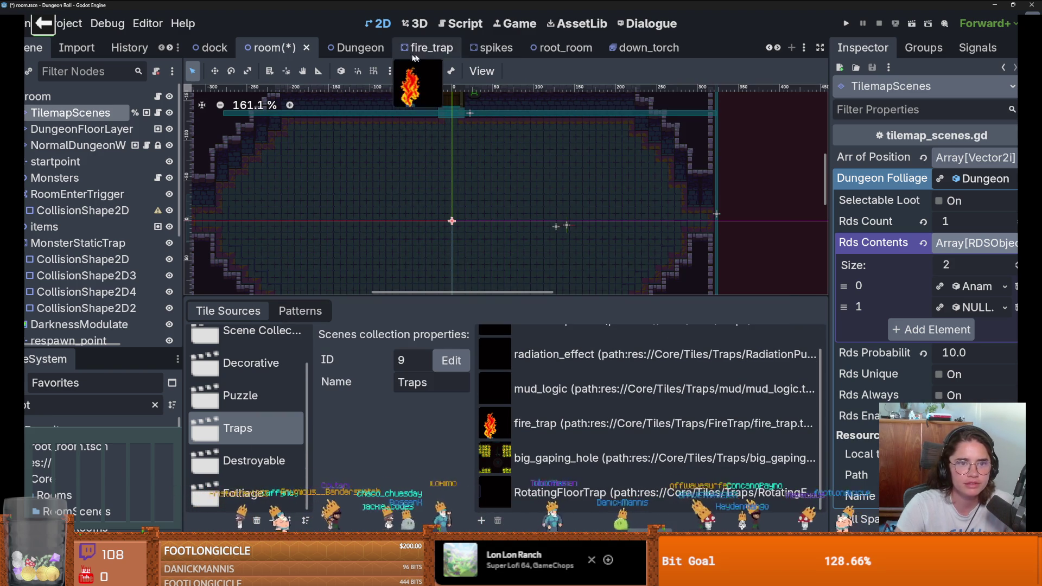
key("ctrl+s")
left_click(549, 51)
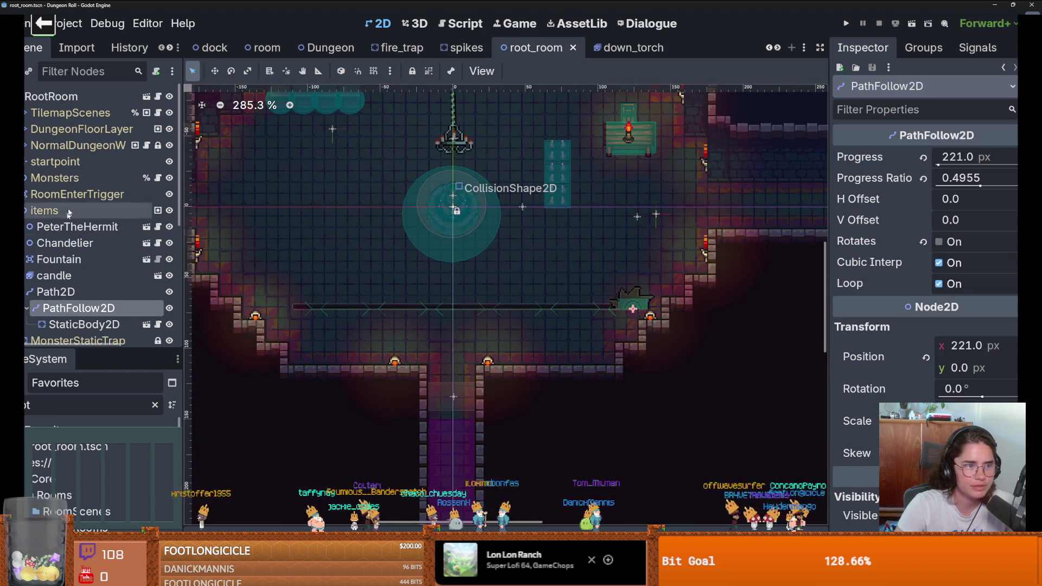
- Paint a row of RotatingFloorTrap tiles on the room's left side and run the game
left_click(76, 112)
left_click(488, 436)
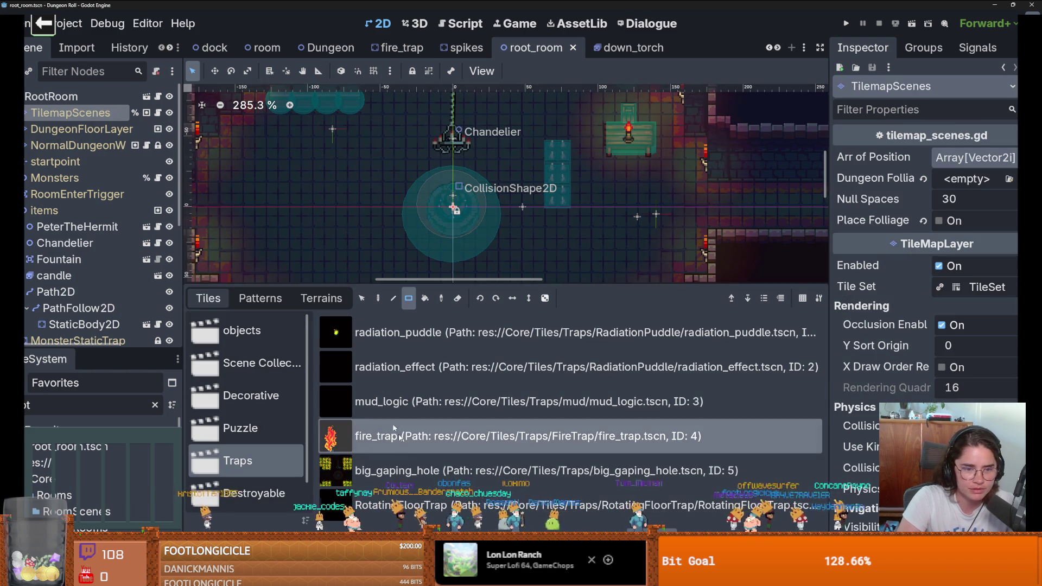
left_click(259, 197)
left_click(489, 504)
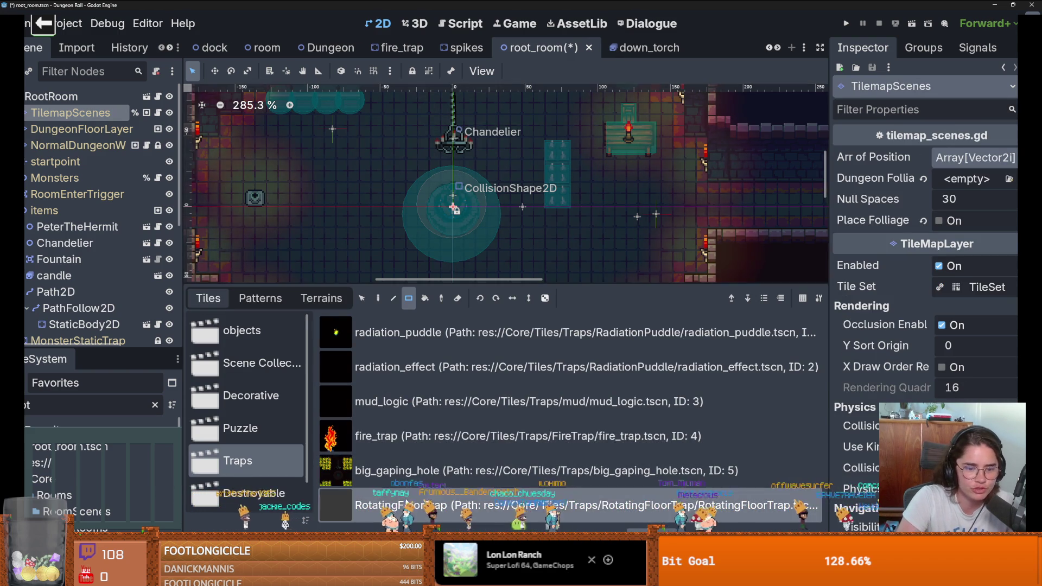
mouse_move(323, 233)
left_mouse_down()
mouse_move(348, 165)
mouse_move(375, 170)
mouse_move(288, 170)
left_mouse_up()
left_click(846, 24)
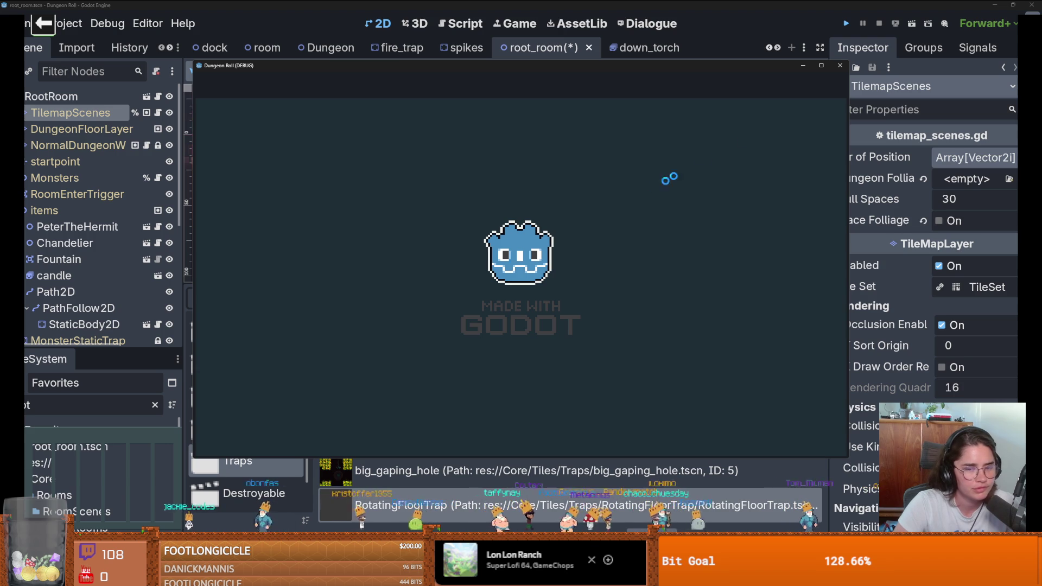
- Close the running game and save the root_room scene
left_click(839, 68)
key("ctrl+s")
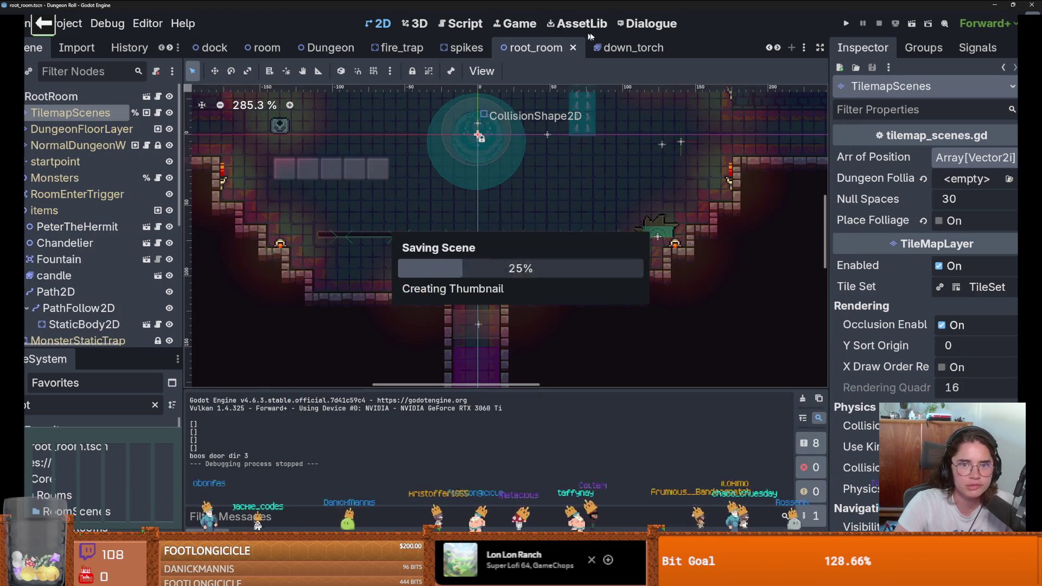
left_click(777, 48)
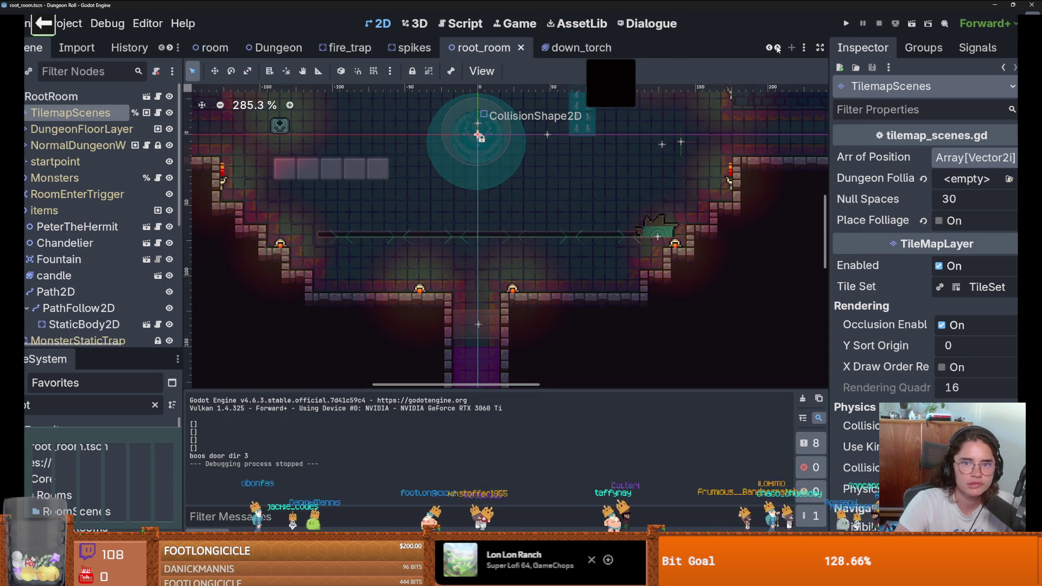
left_click(777, 48)
left_click(777, 48)
left_click(777, 48)
left_click(776, 48)
left_click(776, 48)
- Set RotatingFloorTrap's default animation to autoplay, save, and relaunch the game
left_click(596, 48)
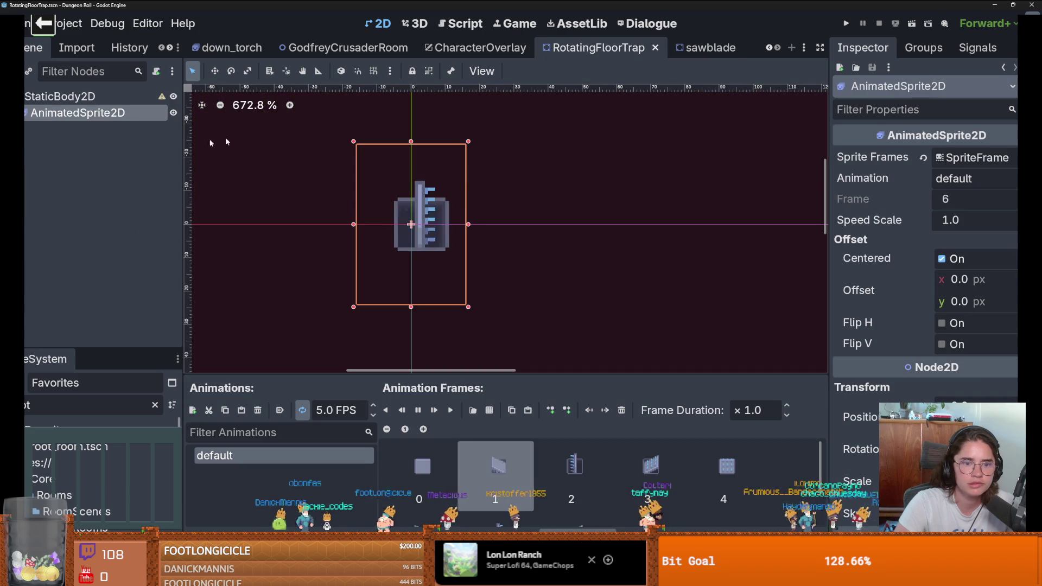
left_click(280, 410)
key("ctrl+s")
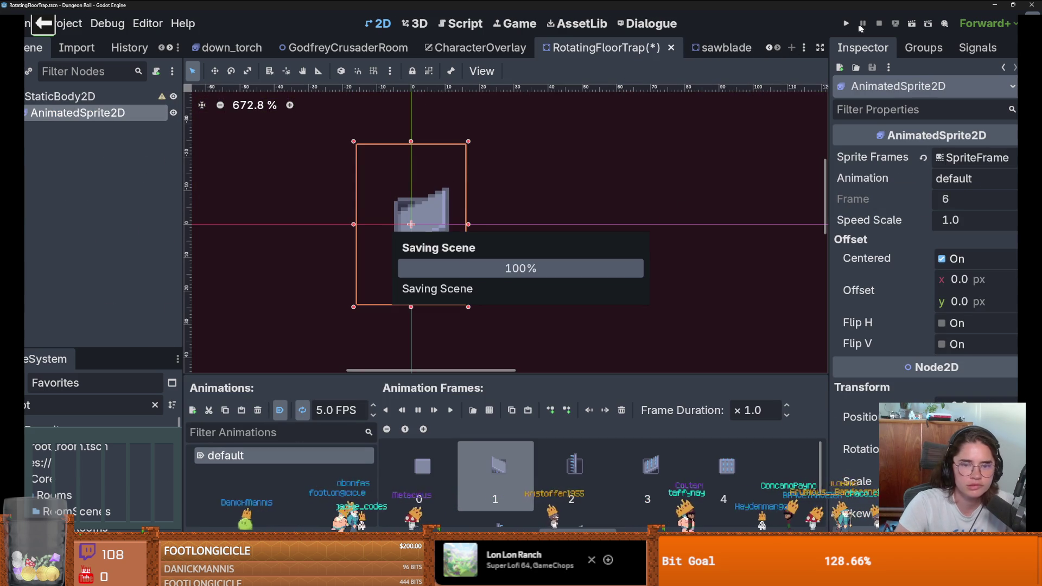
left_click(845, 24)
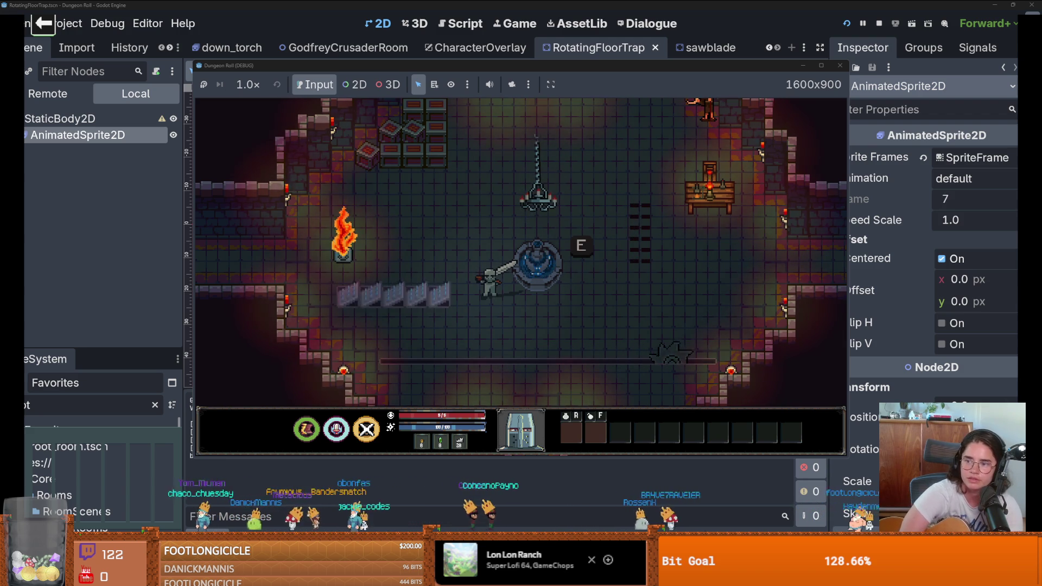
- Drag the running game window off to the left edge of the screen
left_click_drag(445, 5, 0, 5)
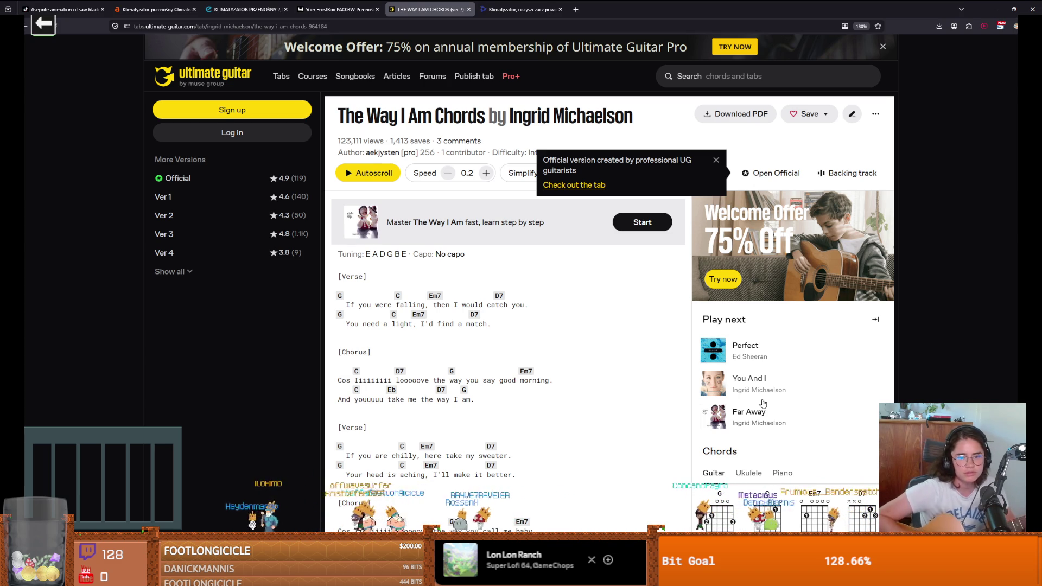
- Scroll the chord sheet down to the last verse, chorus and Em7, D7, C#dim diagrams
scroll(646, 452, "down", 4)
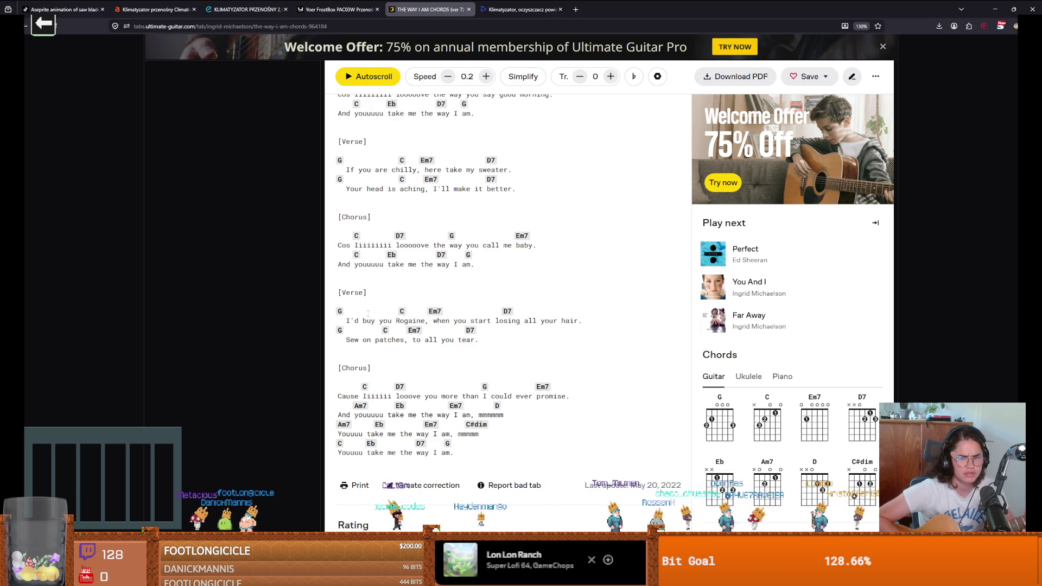
- Switch back to the Godot editor and close the debug game window
mouse_move(484, 429)
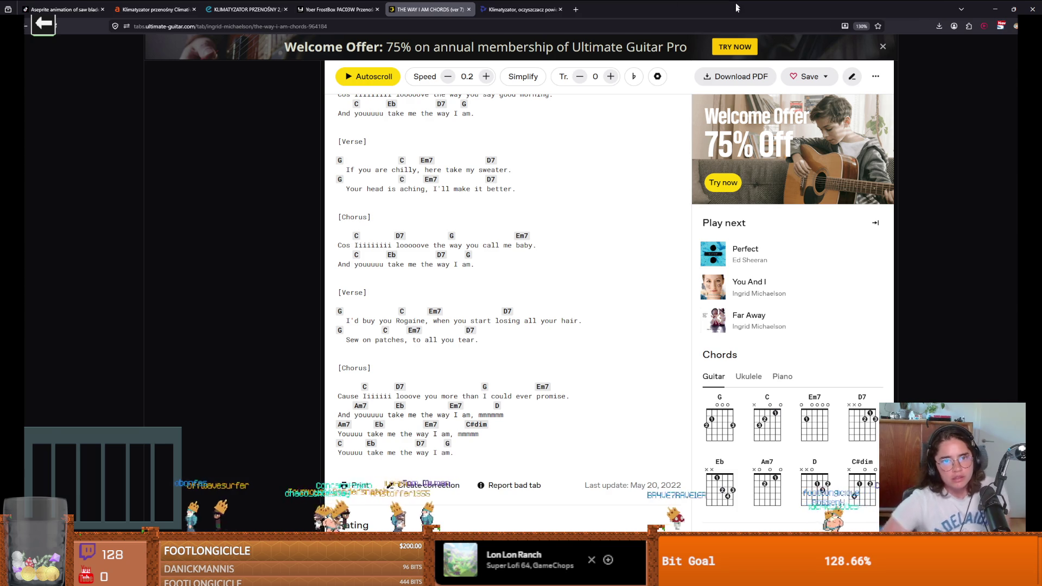
key("alt+Tab")
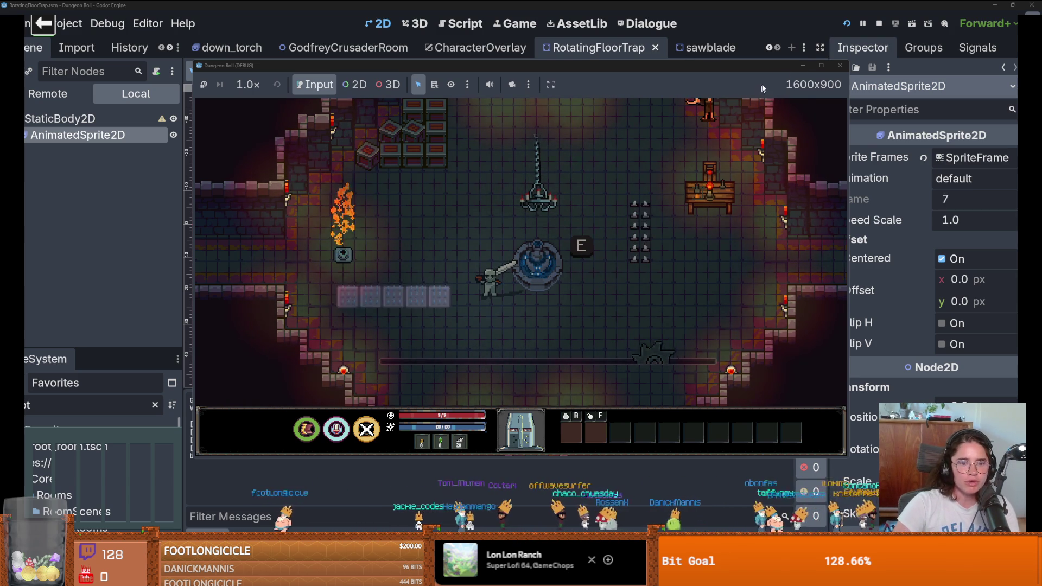
left_click(840, 66)
left_click(839, 68)
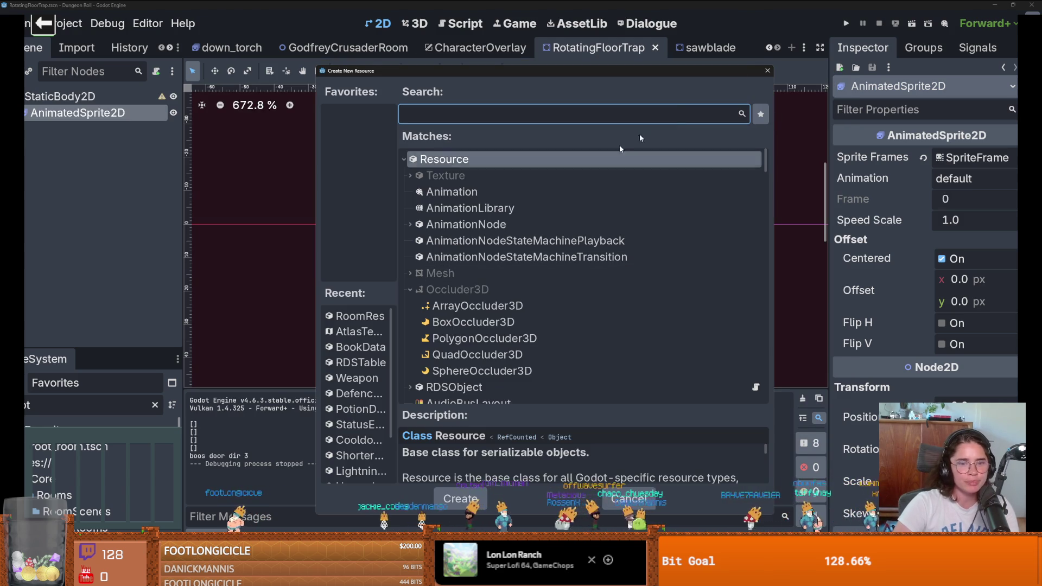
- Dismiss the resource dialog, rename the root StaticBody2D to RotatingFloorTrap, and save
left_click(767, 71)
scroll(420, 221, "up", 2)
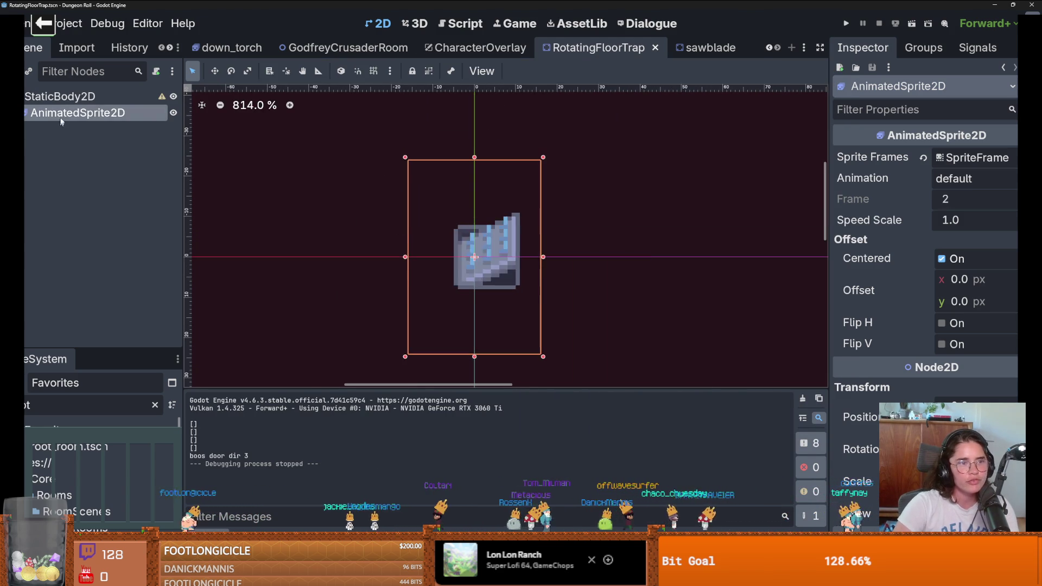
left_click(108, 94)
type("Rotat")
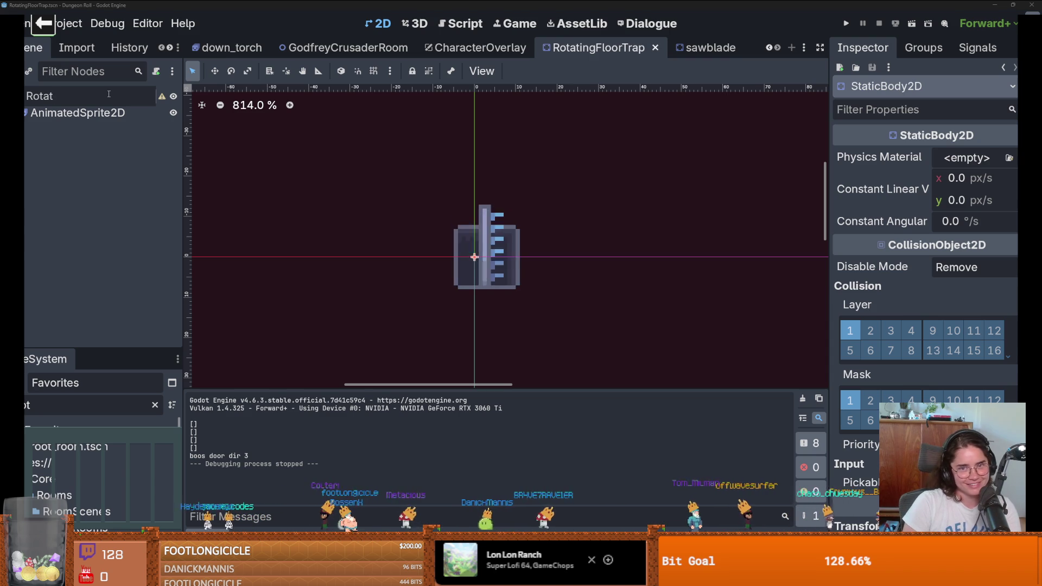
type("ingFloor")
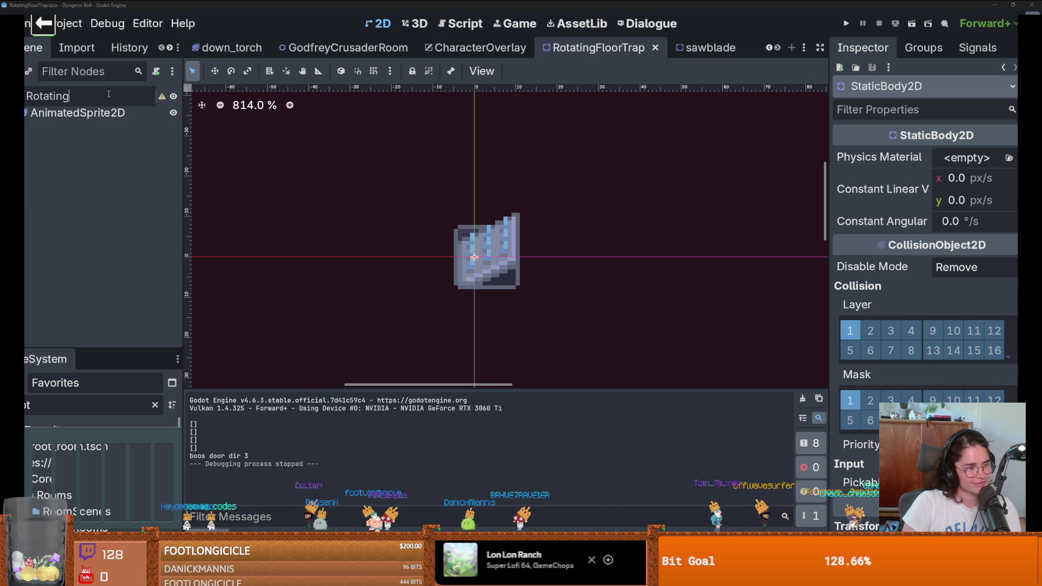
type("Trap")
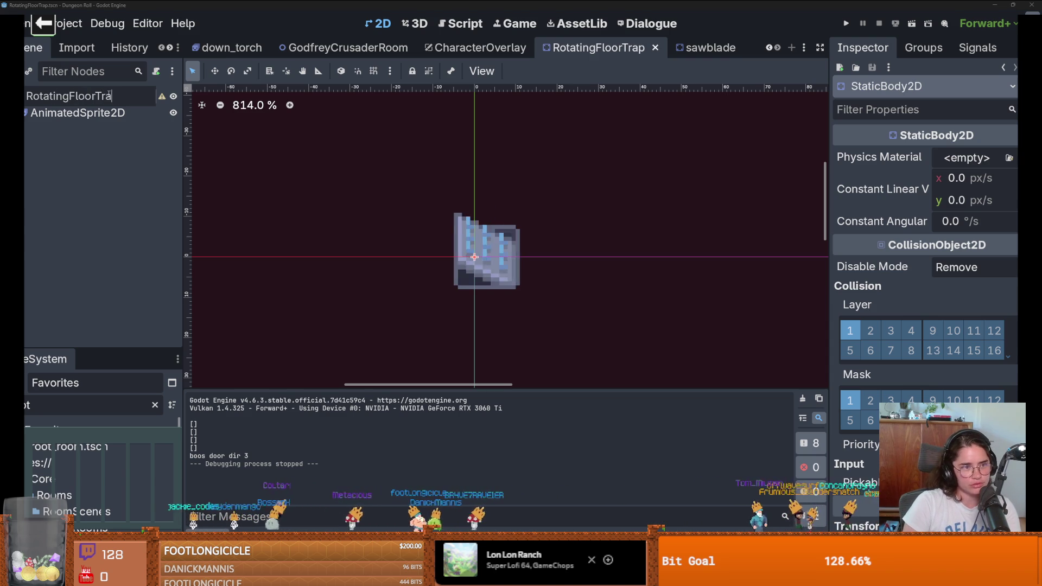
key("Return")
key("ctrl+s")
- Add a CollisionShape2D under RotatingFloorTrap and give it a new RectangleShape2D
right_click(109, 97)
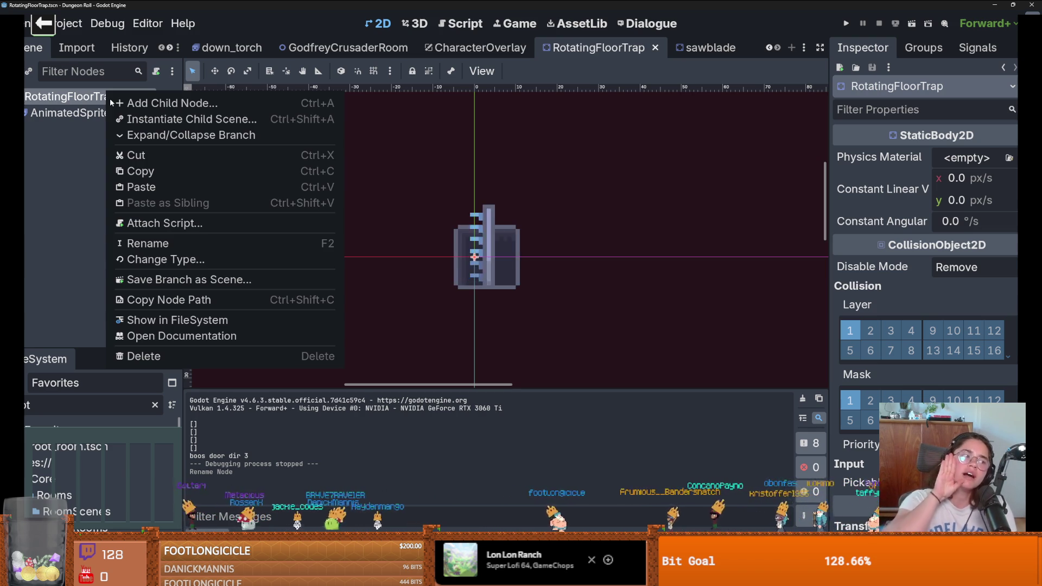
left_click(122, 104)
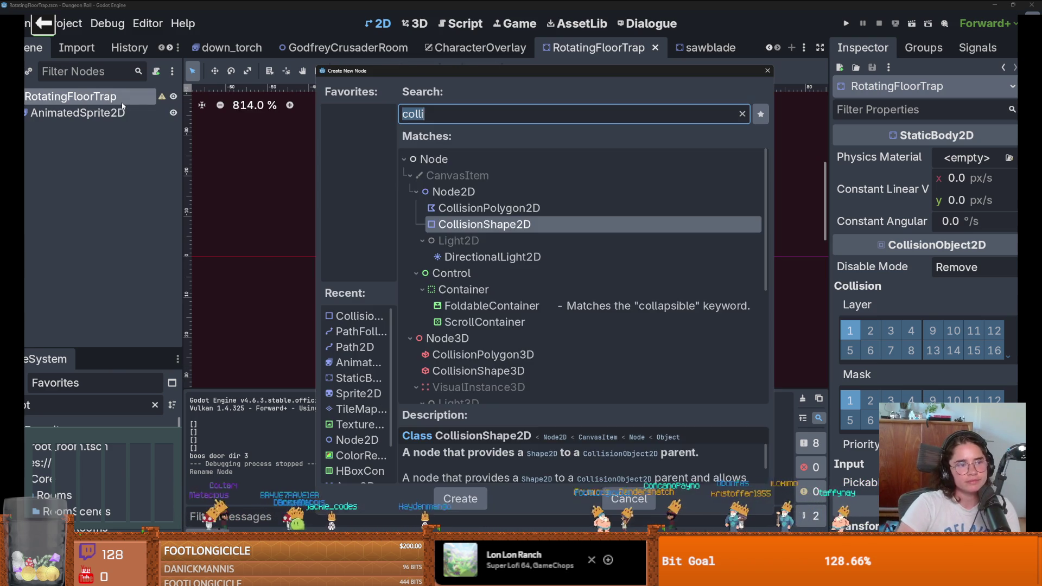
type("collis")
key("Return")
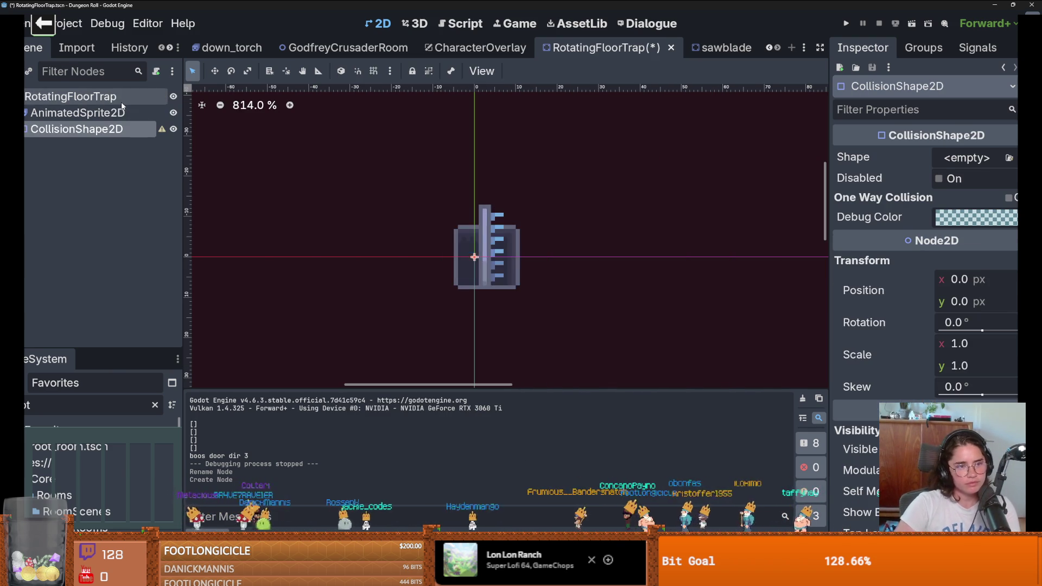
left_click(971, 158)
left_click(917, 253)
scroll(441, 249, "up", 3)
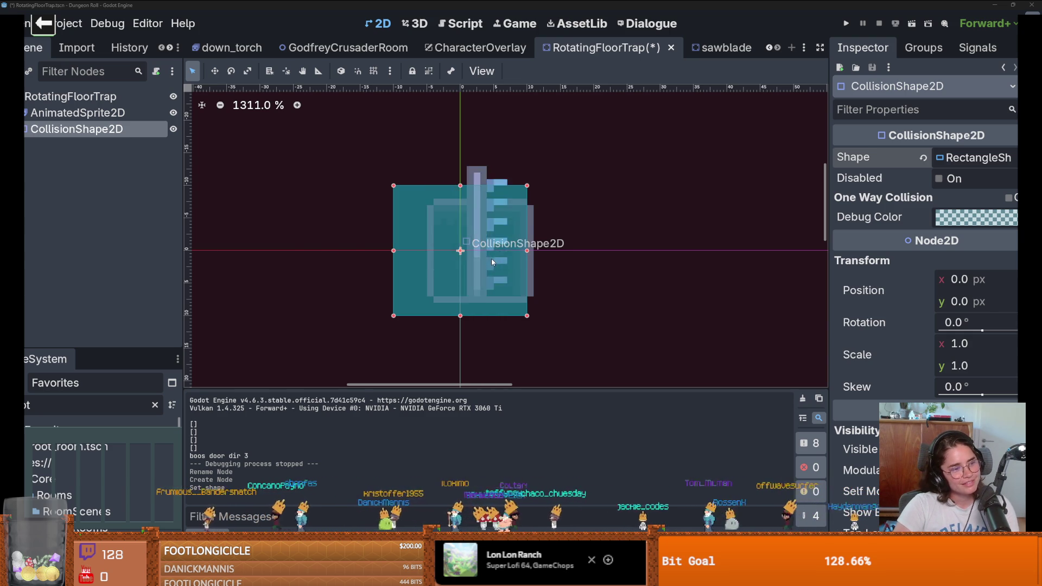
scroll(499, 262, "up", 3)
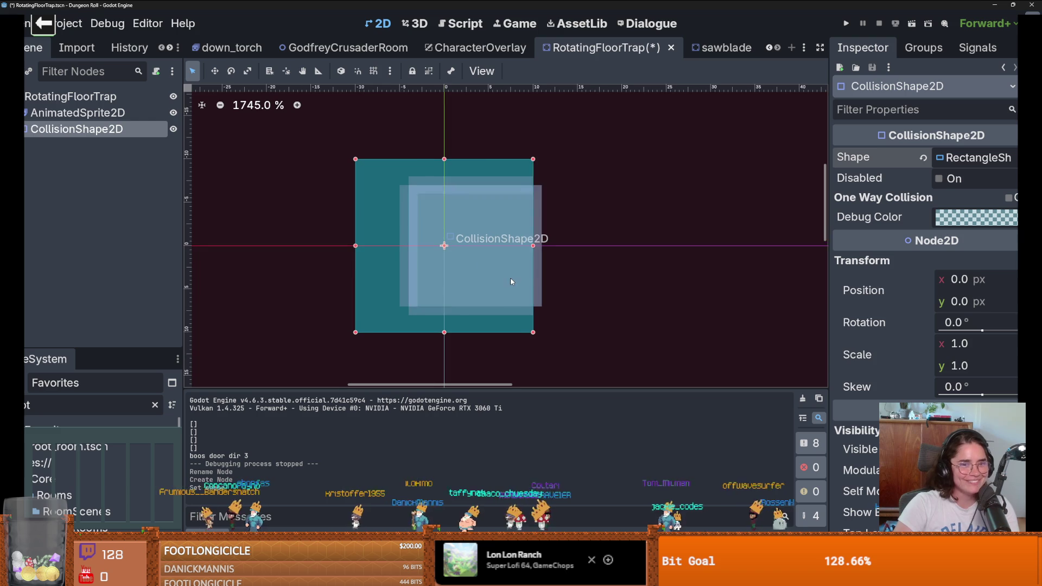
- Drag the collision rectangle's corners to cover the floor plate sprite and save
mouse_move(355, 159)
left_mouse_down()
mouse_move(408, 184)
mouse_move(400, 176)
left_mouse_up()
left_click_drag(532, 332, 541, 315)
key("ctrl+s")
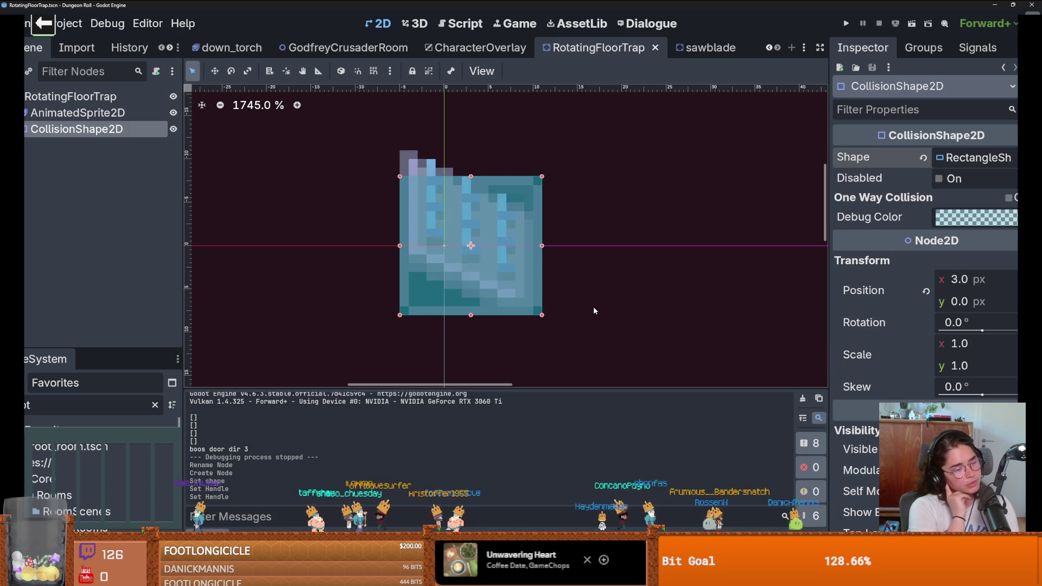
left_click(428, 274)
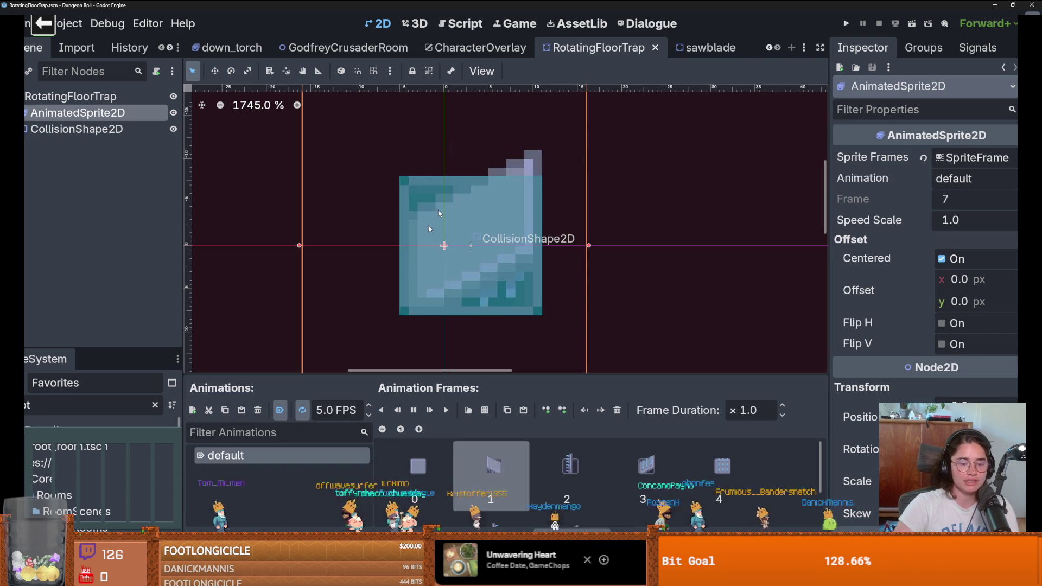
scroll(428, 273, "down", 1)
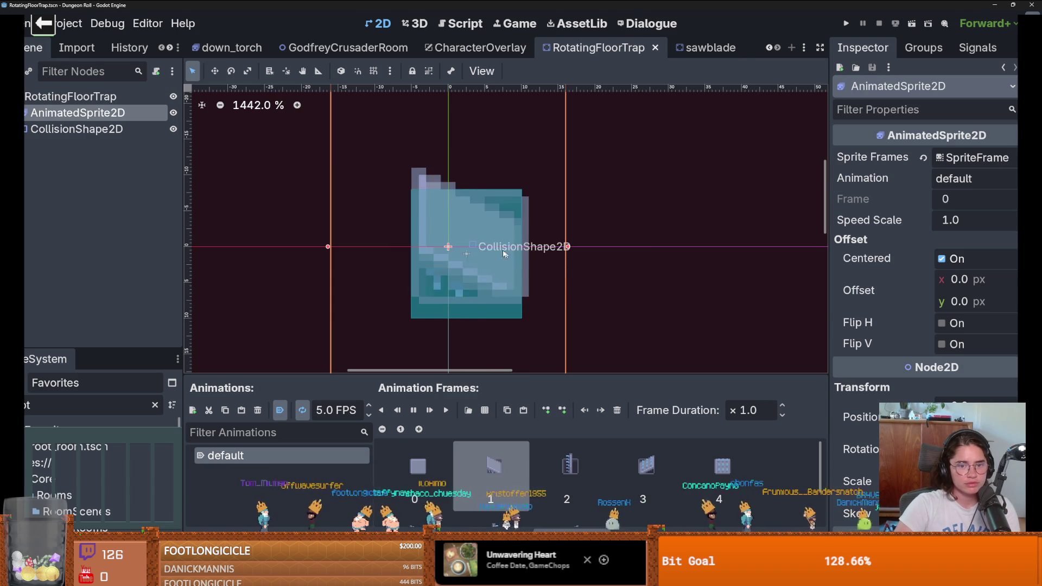
left_click(513, 302)
left_click_drag(521, 318, 529, 302)
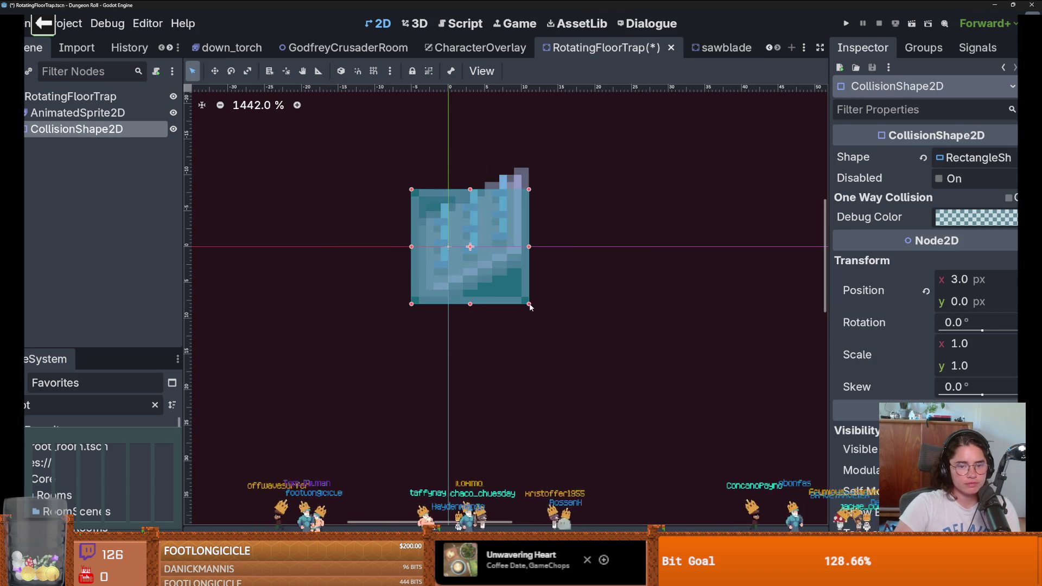
key("ctrl+s")
- Switch to Aseprite and bring up the trap_plate.png sprite sheet
key("alt+Tab")
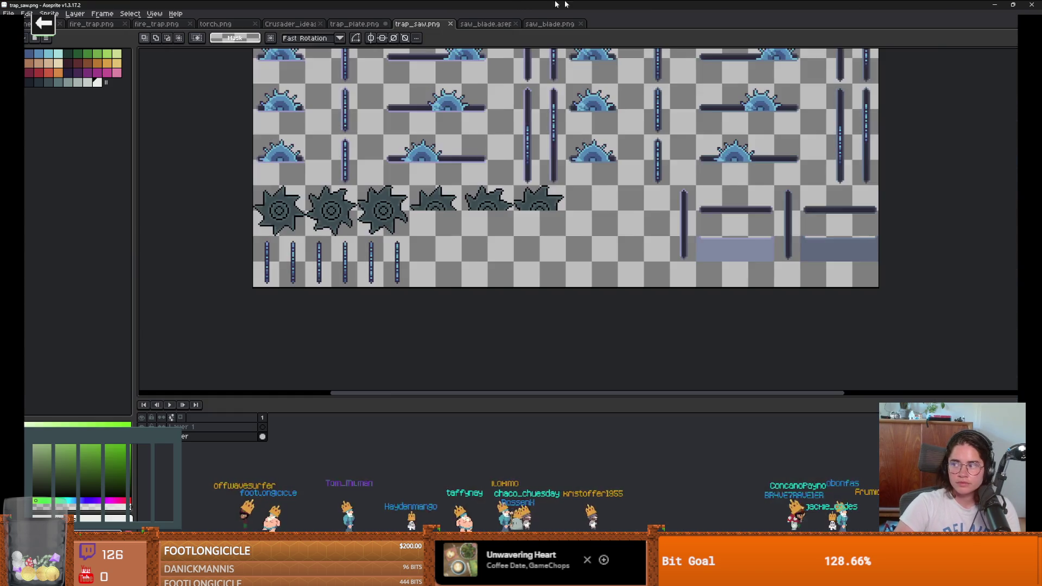
scroll(639, 184, "up", 3)
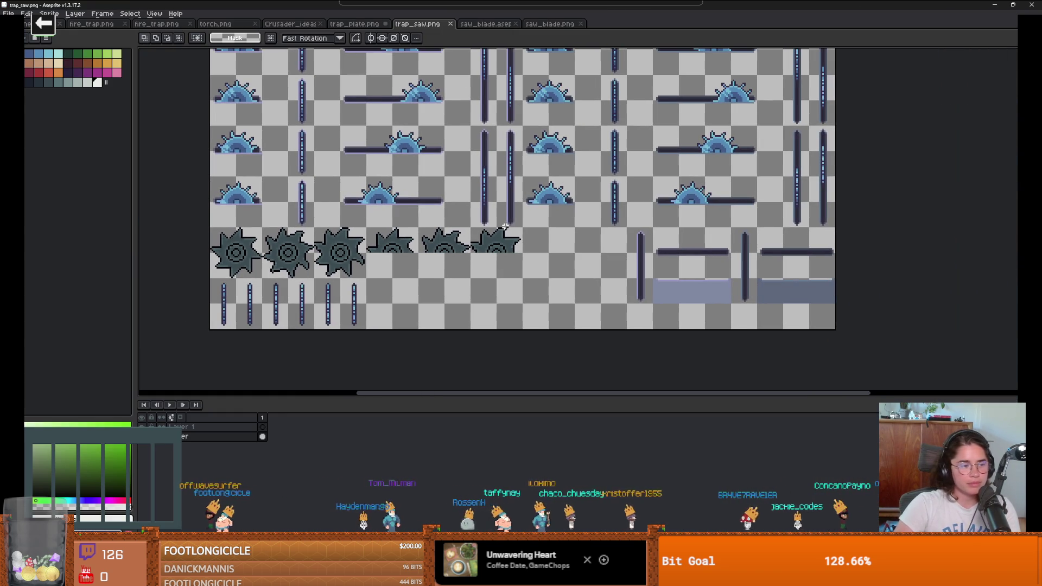
left_click(497, 24)
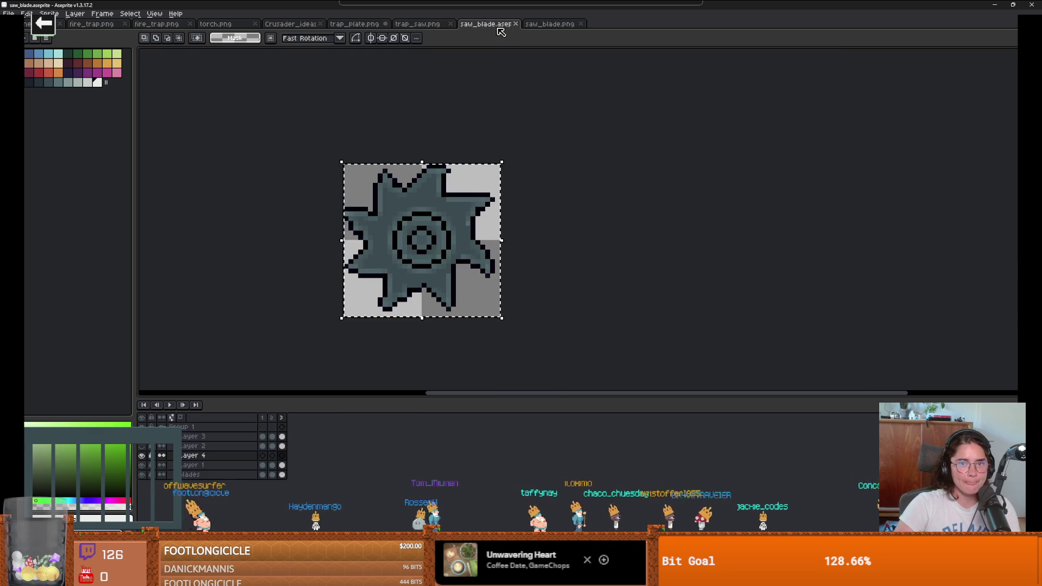
left_click(536, 25)
left_click(358, 24)
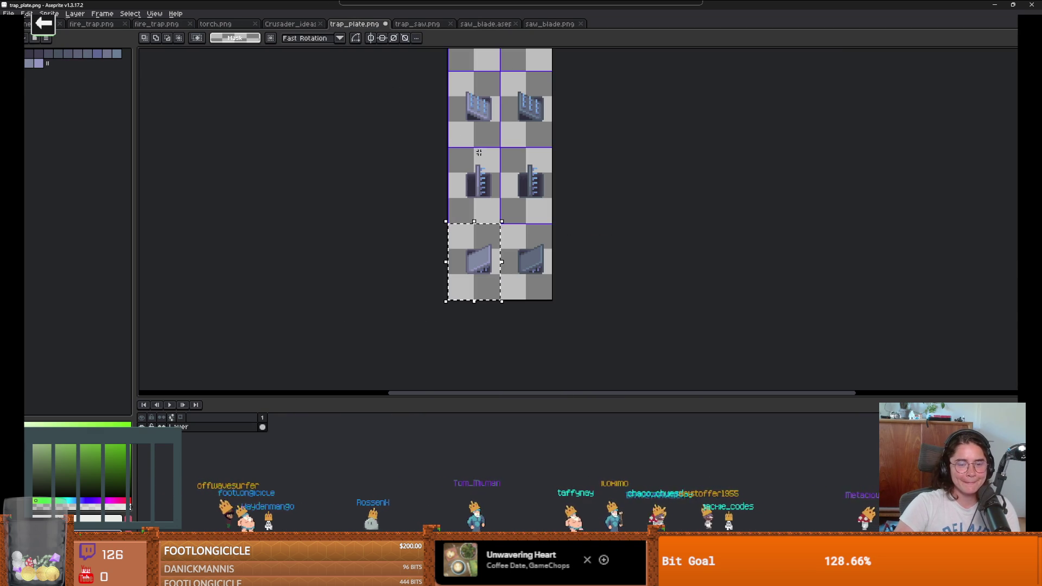
- Start moving the selected plate sheet and zoom into the trap plate tiles
scroll(559, 233, "down", 1)
scroll(530, 195, "up", 2)
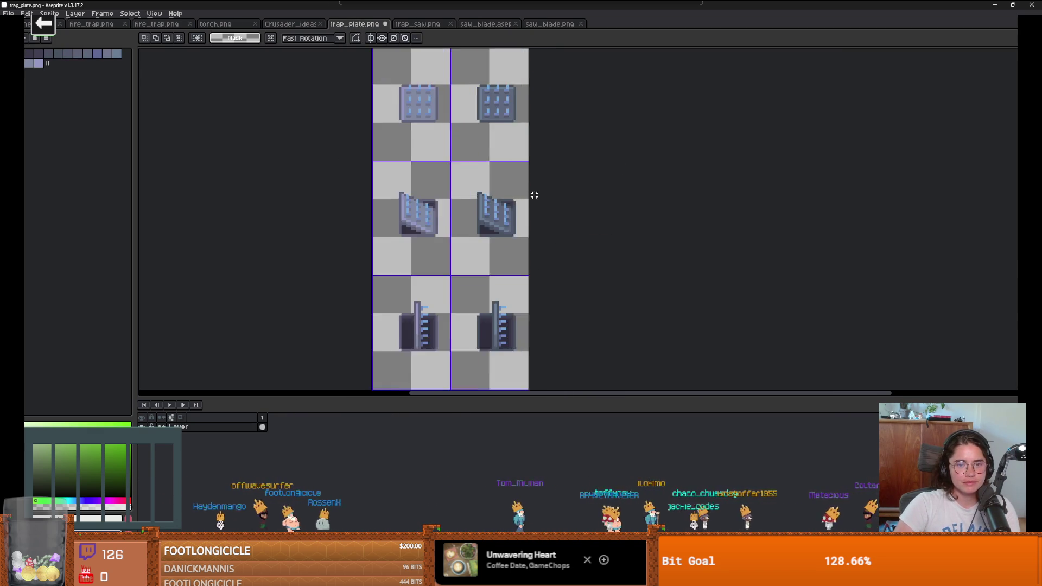
scroll(525, 200, "down", 2)
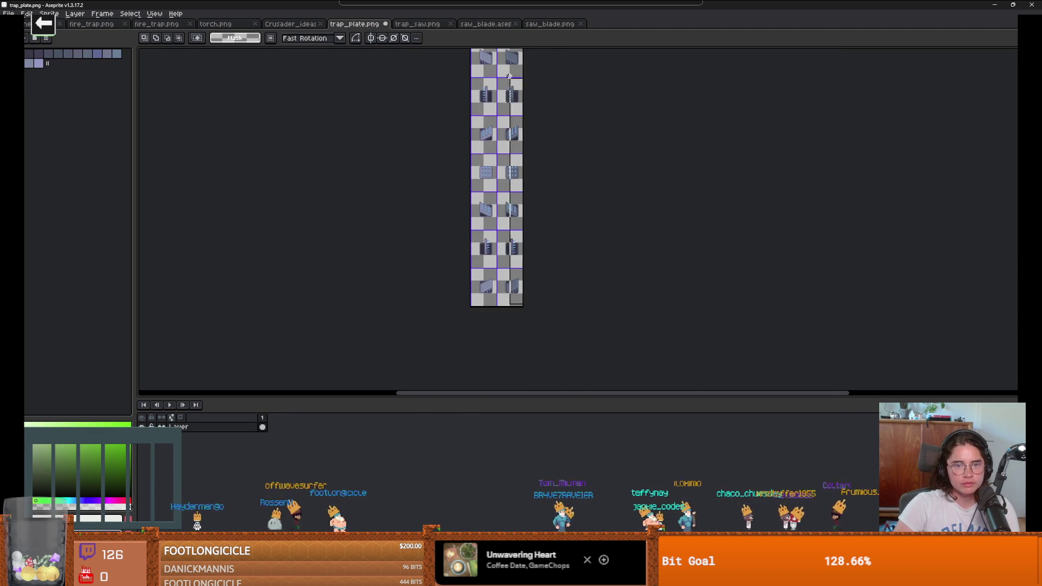
scroll(509, 76, "up", 3)
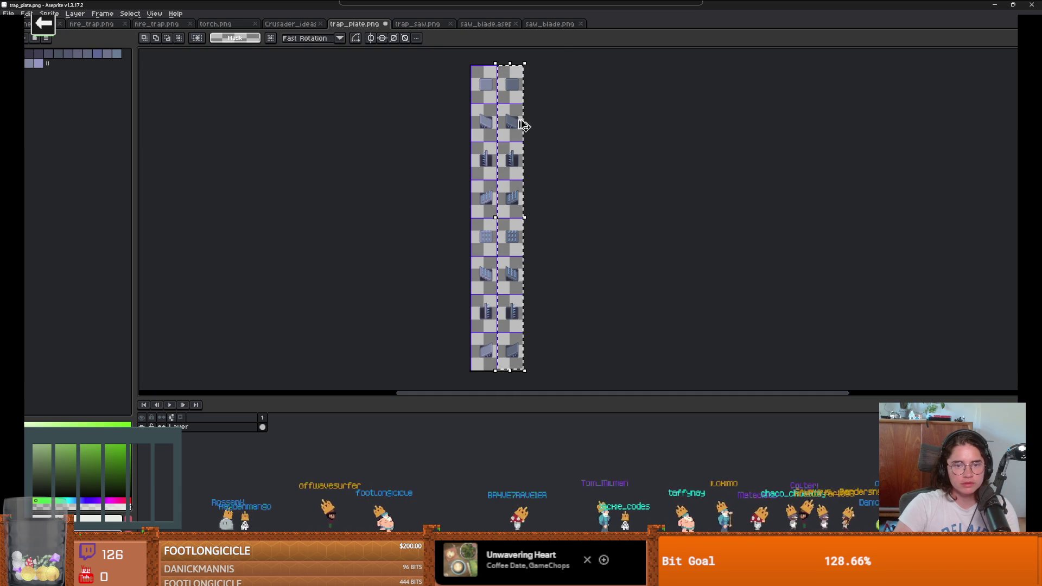
left_click(521, 127)
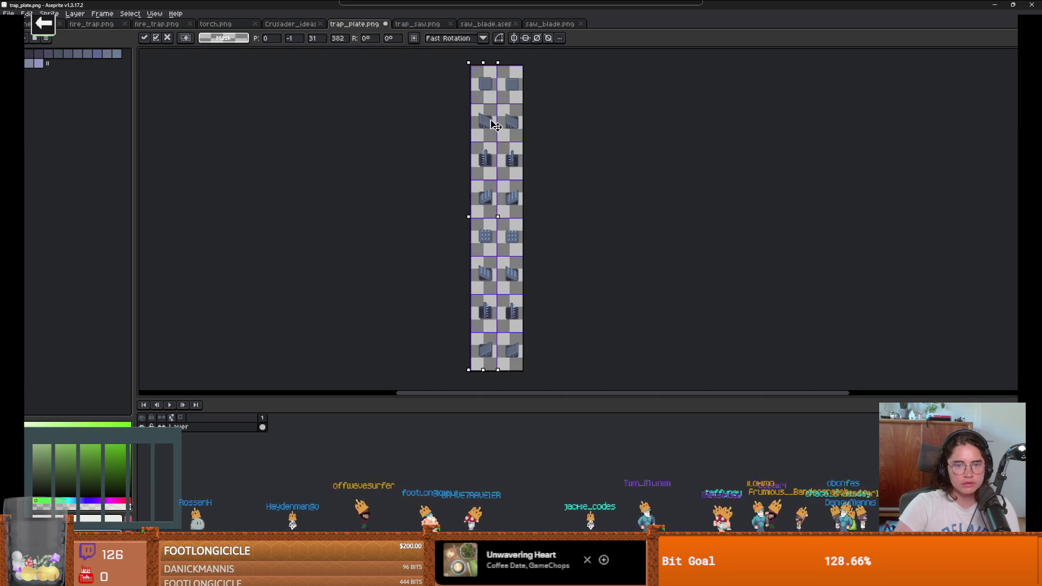
scroll(496, 125, "up", 3)
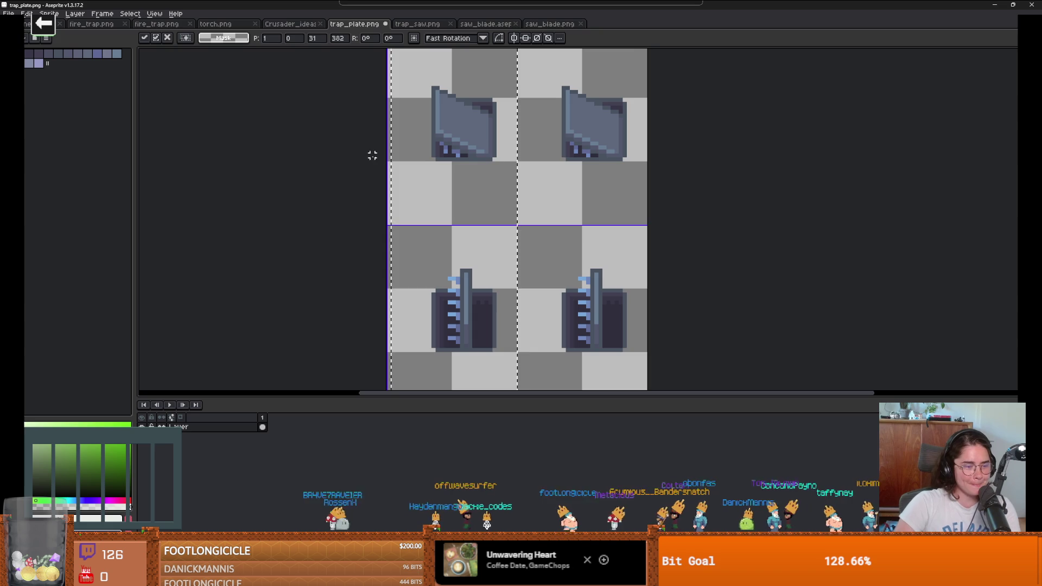
scroll(480, 140, "down", 2)
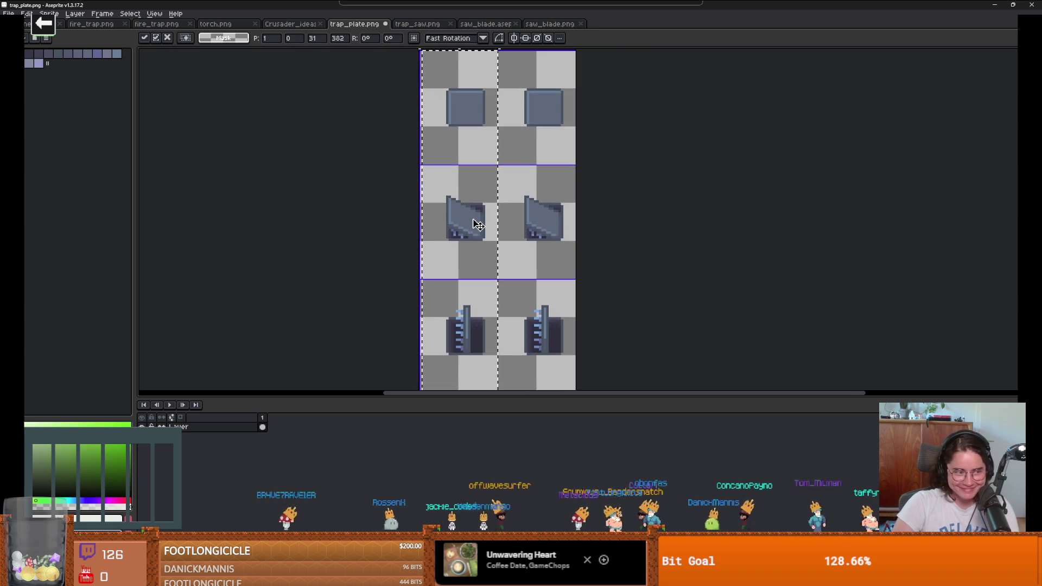
scroll(464, 181, "up", 1)
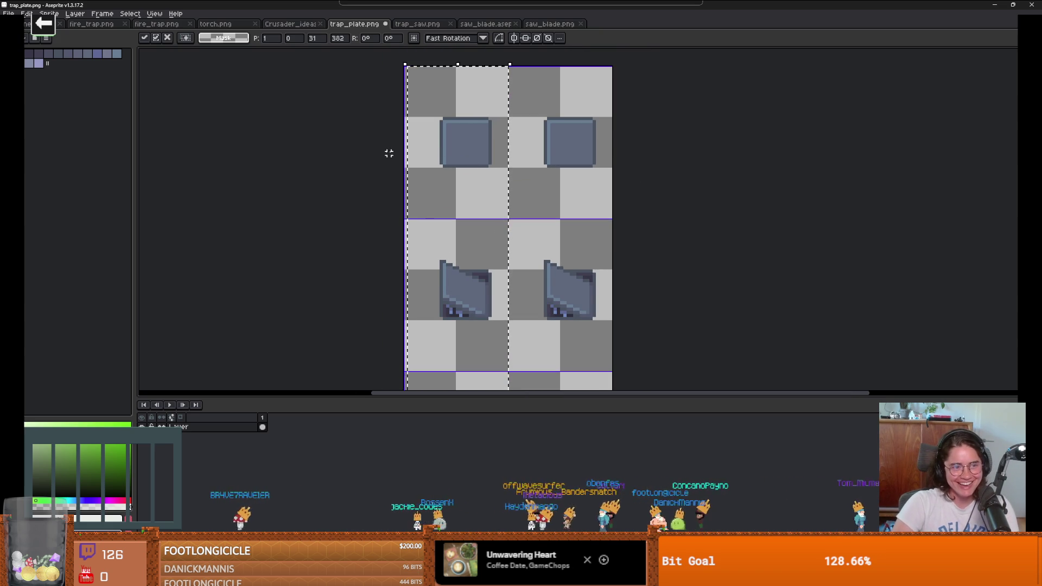
left_click_drag(389, 153, 386, 168)
scroll(545, 160, "up", 2)
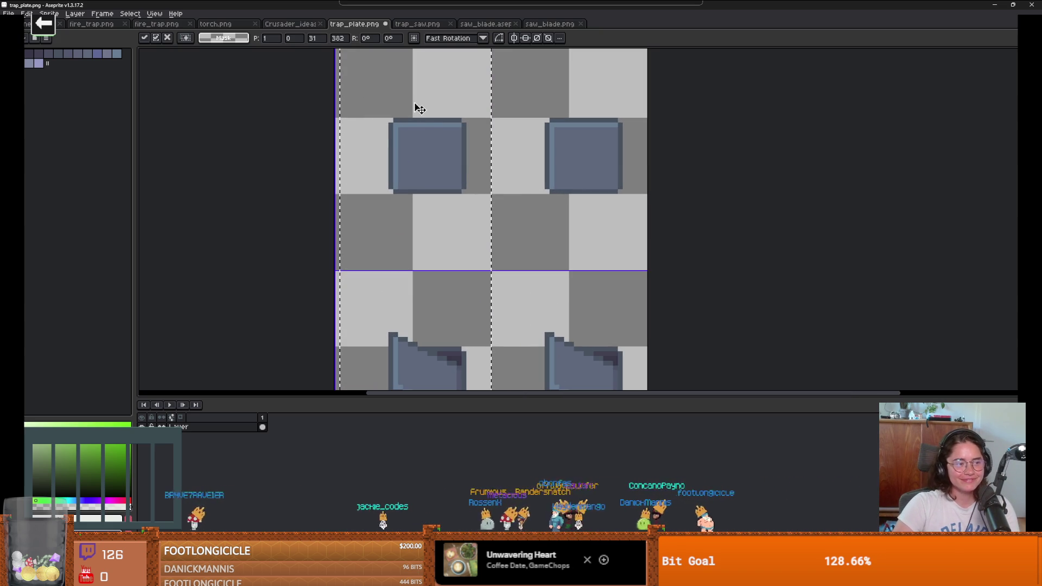
- Load a different palette preset and give the canvas more room on the left
left_click(37, 41)
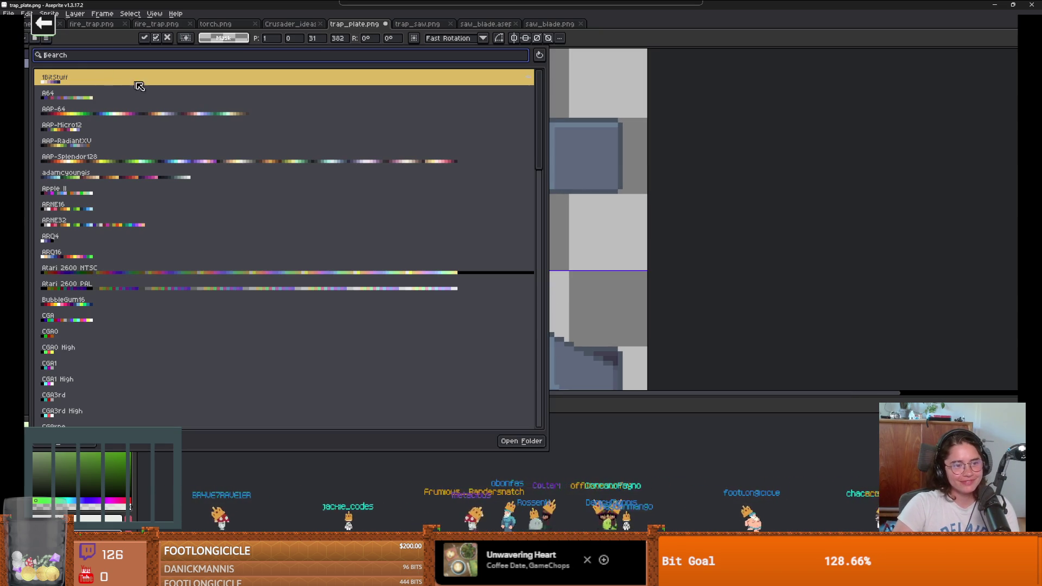
left_click(161, 174)
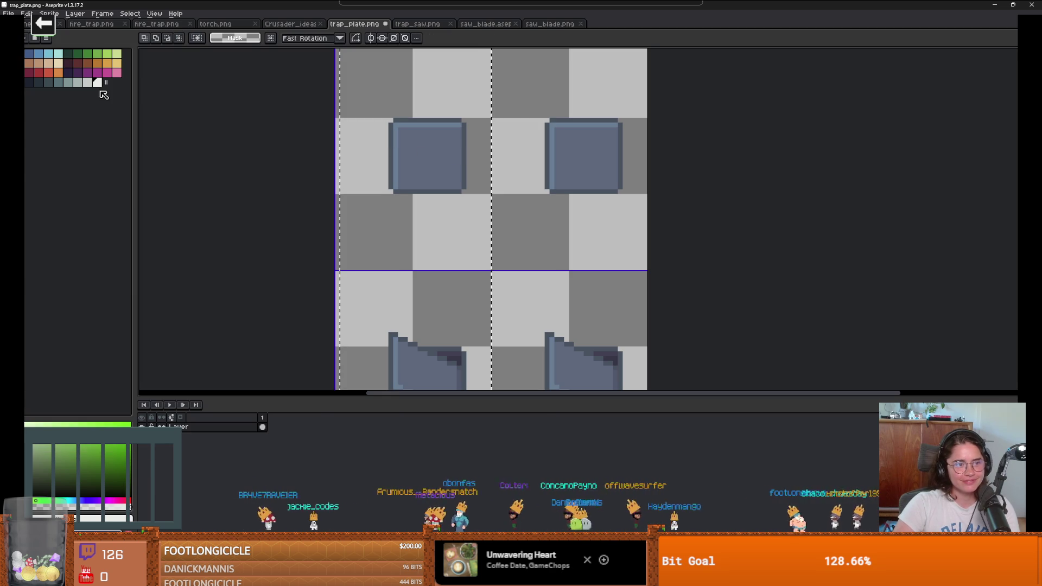
left_click_drag(136, 82, 69, 72)
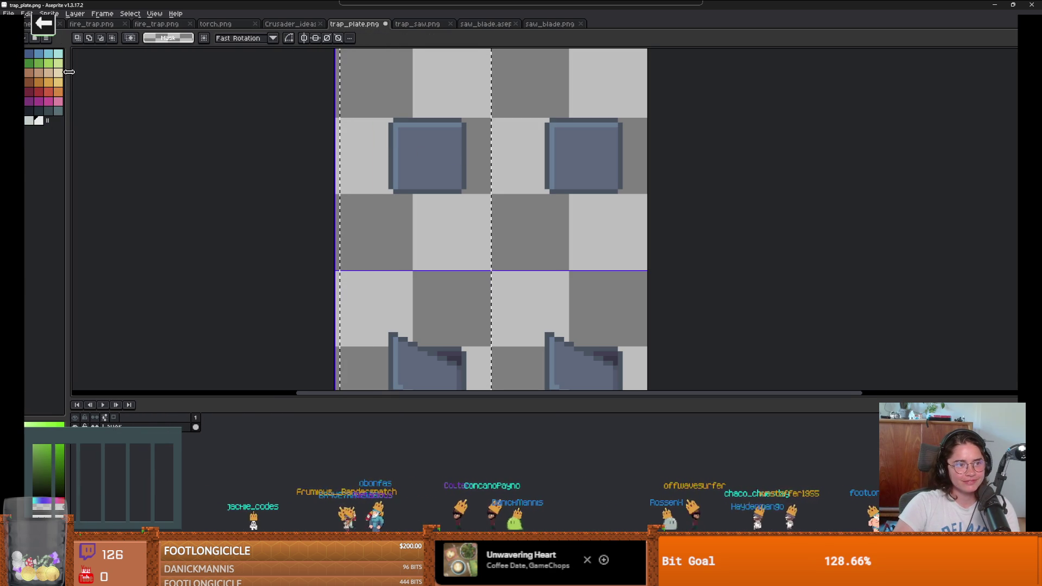
- Paint-bucket the left plate square dark teal from the new palette
left_click(51, 112)
key("g")
left_click(438, 144)
scroll(623, 225, "down", 2)
scroll(570, 223, "down", 1)
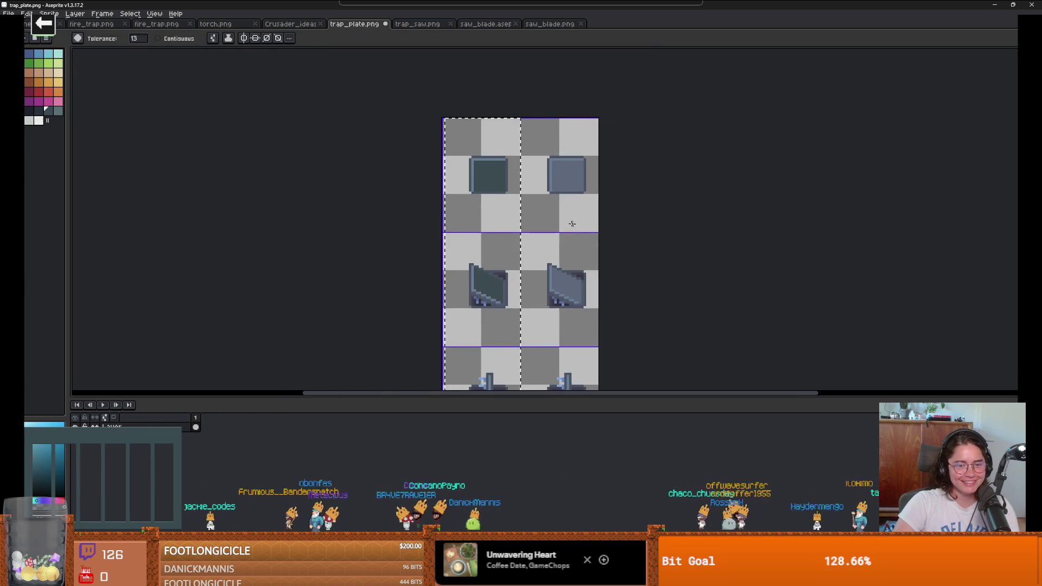
scroll(570, 223, "up", 1)
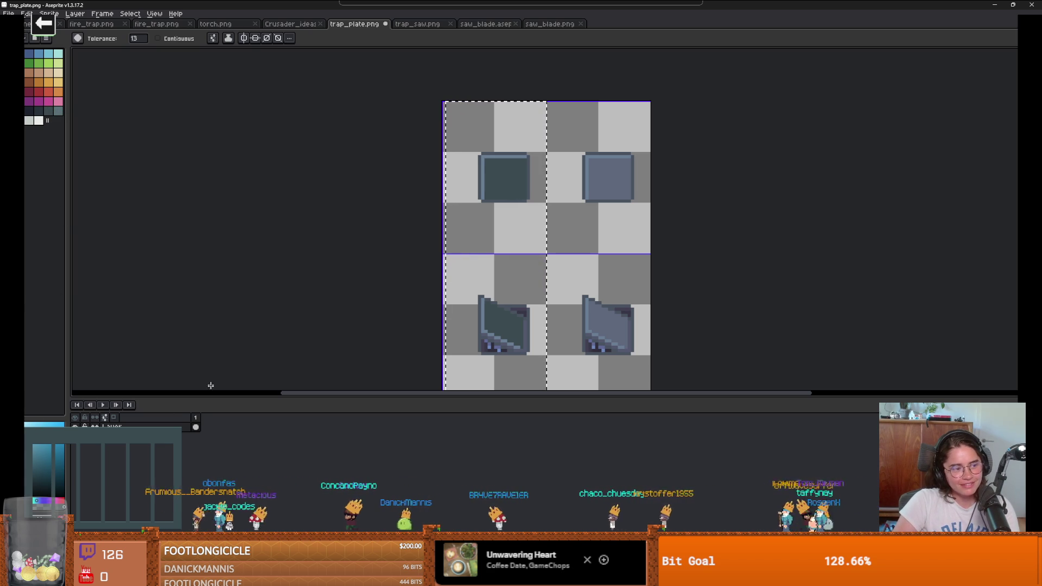
scroll(499, 180, "up", 1)
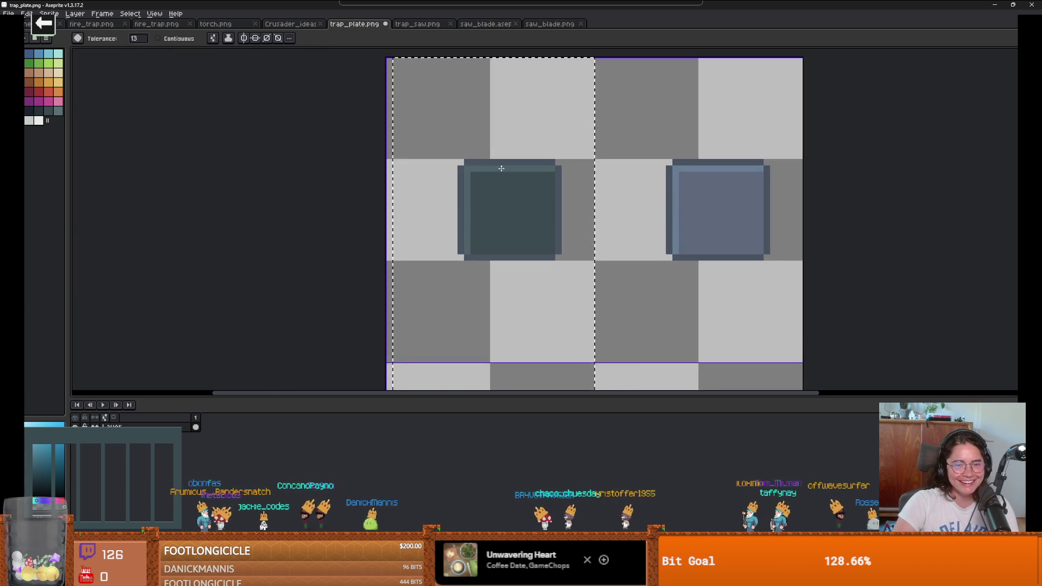
scroll(529, 223, "down", 1)
scroll(504, 202, "up", 1)
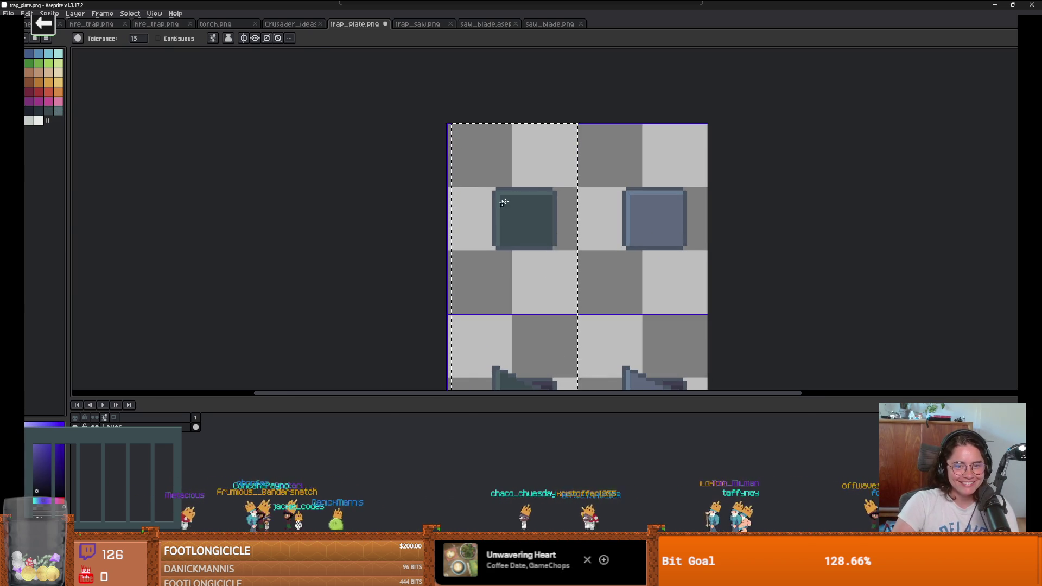
scroll(543, 217, "down", 1)
scroll(505, 233, "down", 2)
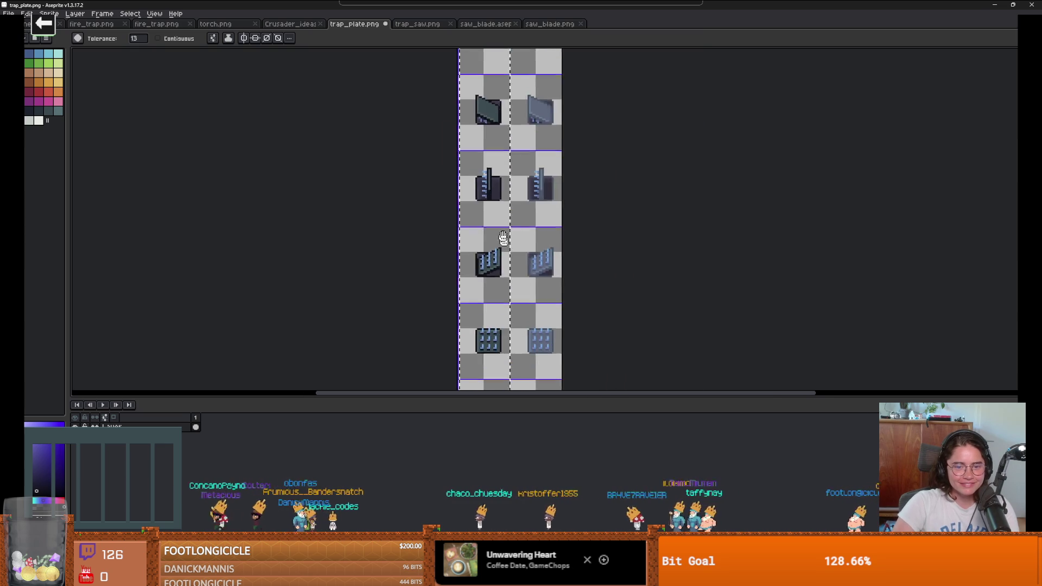
scroll(494, 267, "up", 2)
scroll(494, 267, "up", 1)
scroll(494, 268, "down", 1)
scroll(494, 271, "up", 2)
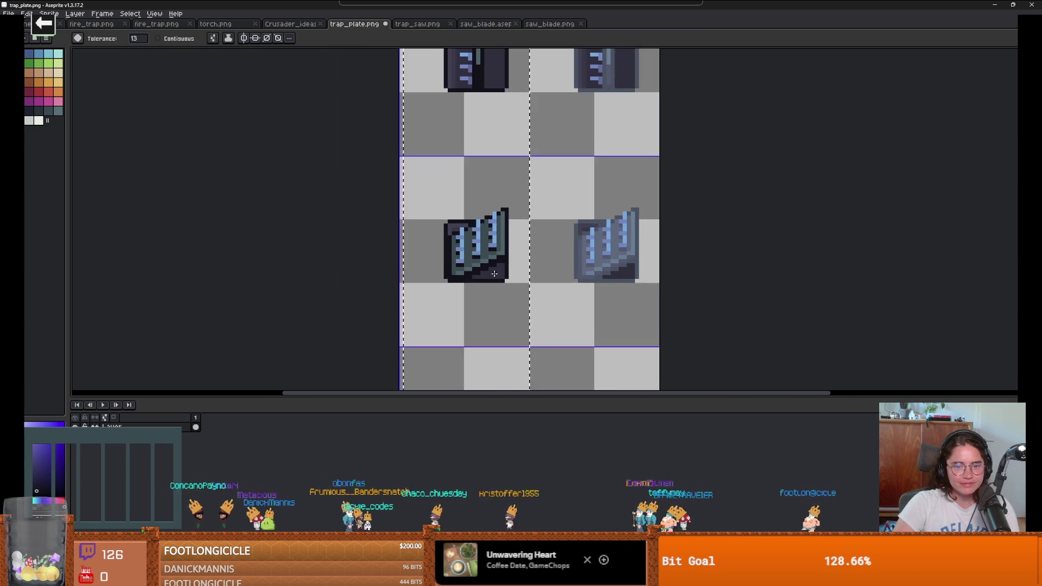
scroll(494, 273, "up", 3)
scroll(495, 272, "down", 4)
scroll(496, 271, "down", 2)
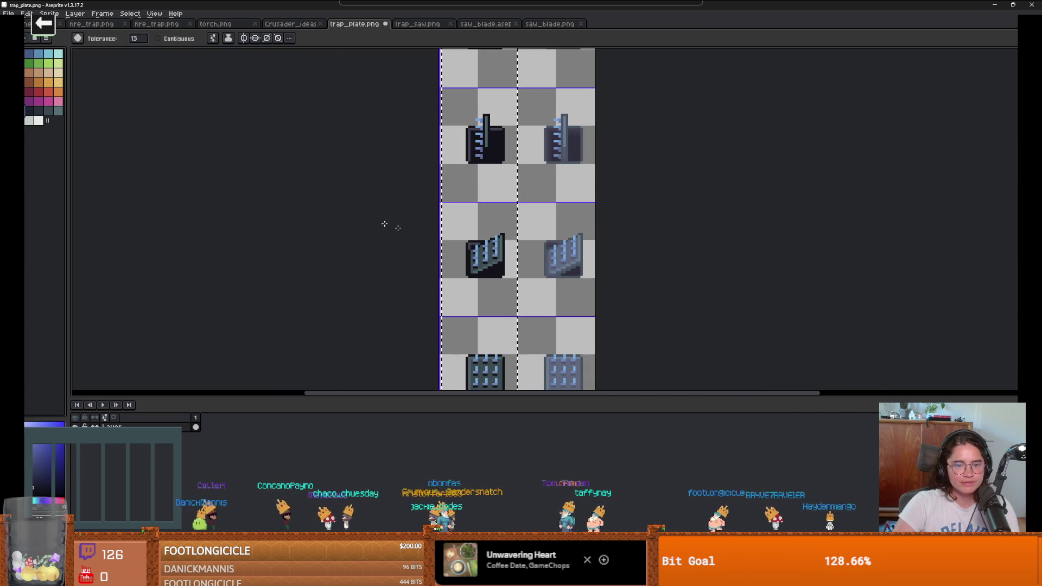
scroll(488, 249, "up", 2)
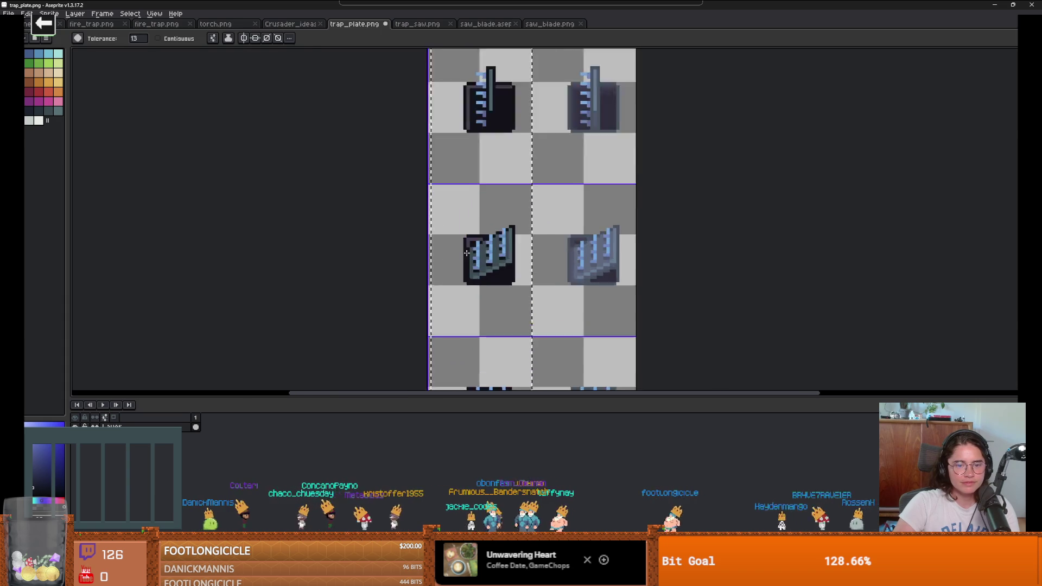
scroll(545, 162, "down", 1)
scroll(542, 195, "down", 1)
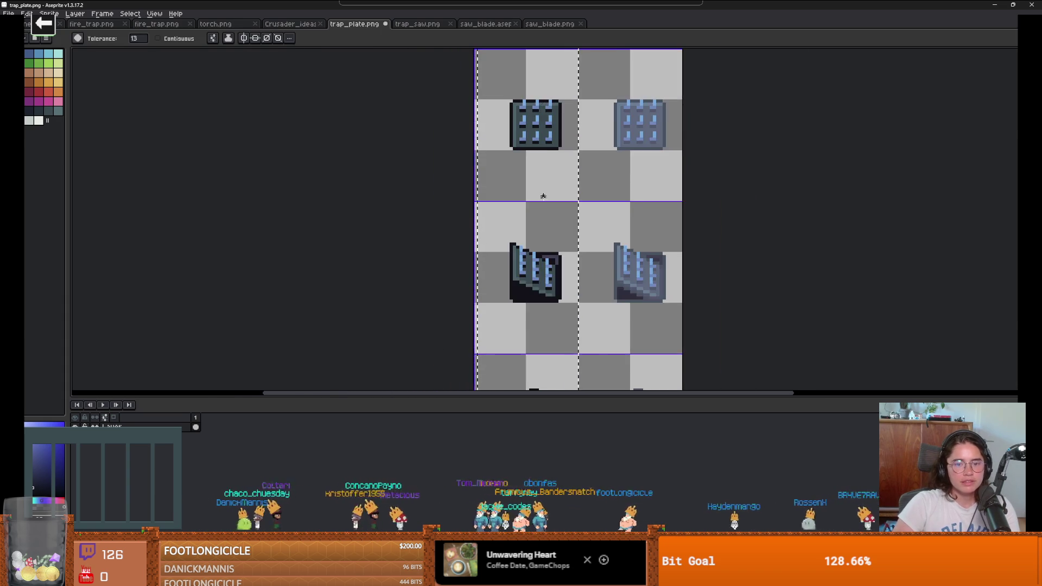
scroll(541, 239, "up", 1)
scroll(564, 260, "up", 1)
- Switch to a 2 px pencil and zoom in on the plate and spike tiles
key("b")
scroll(564, 260, "up", 2)
key("minus")
key("minus")
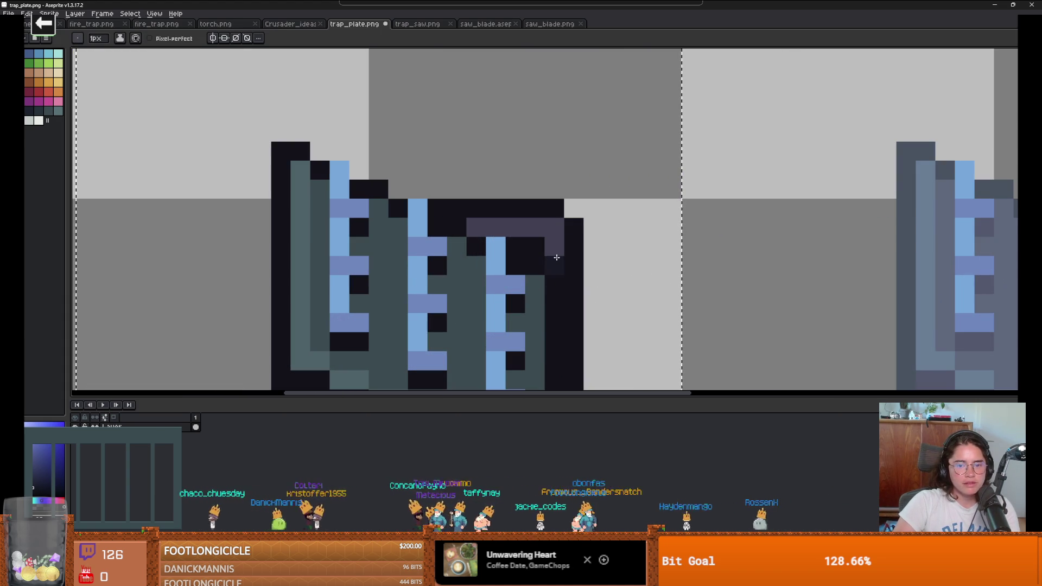
scroll(493, 234, "down", 3)
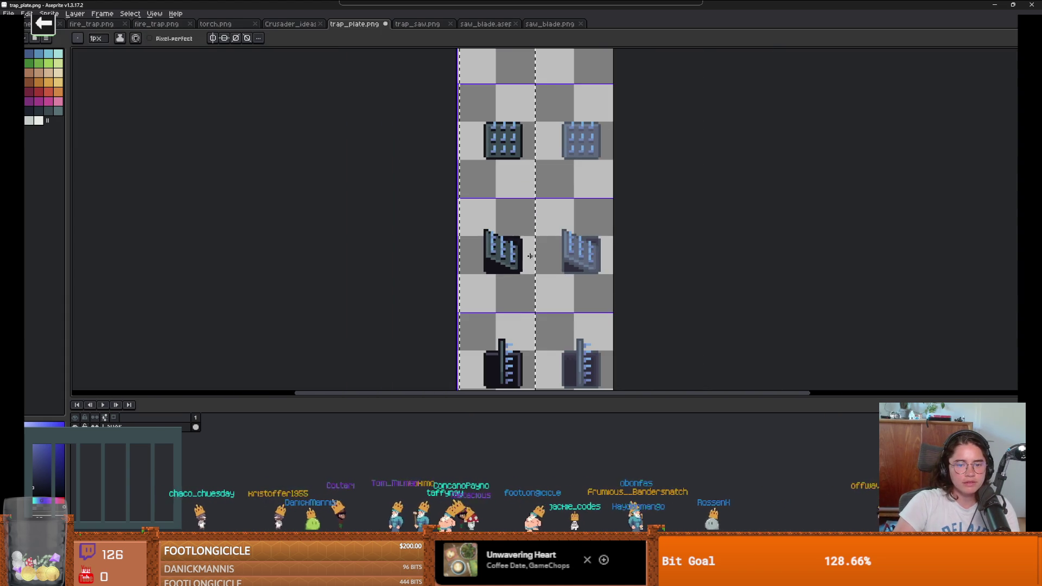
scroll(507, 165, "up", 1)
scroll(494, 228, "down", 1)
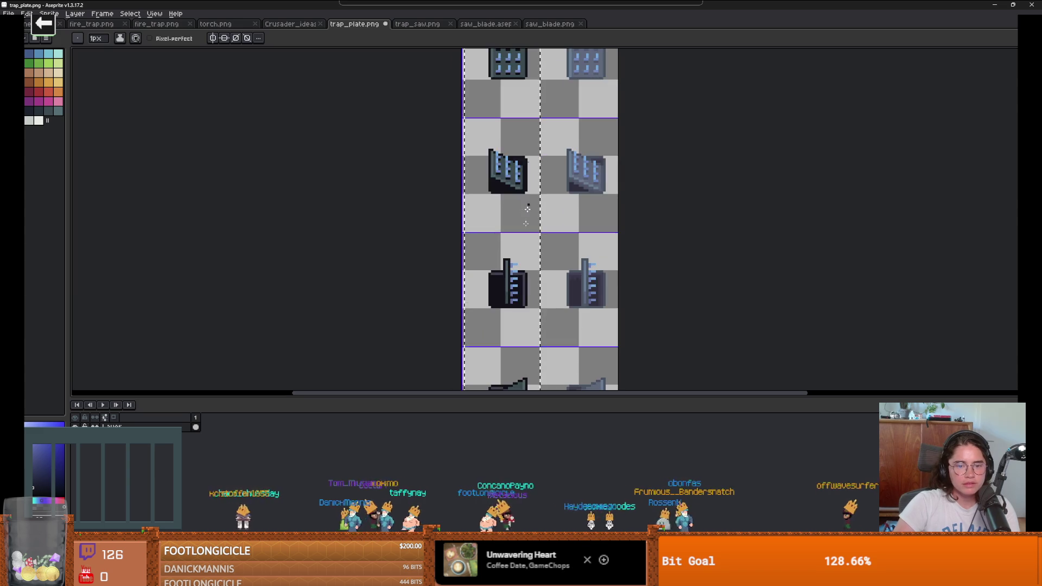
scroll(488, 275, "up", 2)
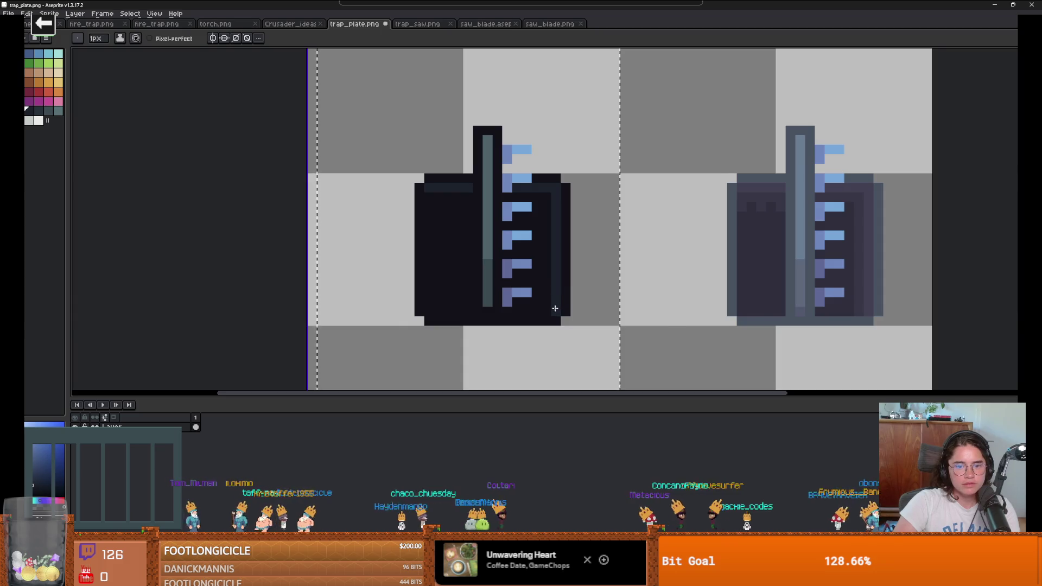
scroll(555, 299, "down", 2)
scroll(542, 260, "down", 3)
scroll(518, 223, "up", 2)
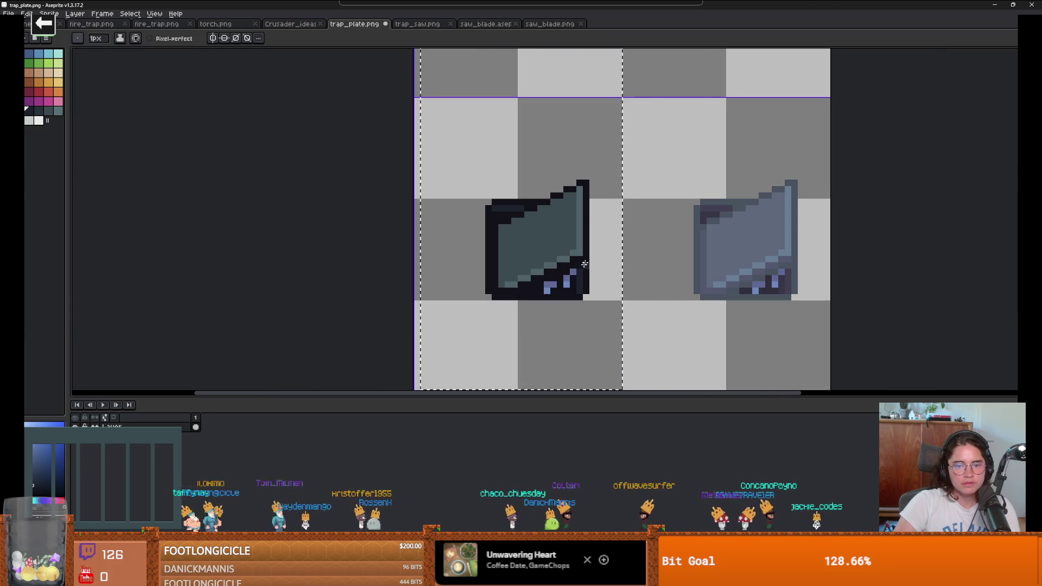
scroll(575, 173, "down", 2)
mouse_move(567, 82)
left_mouse_down()
mouse_move(534, 144)
mouse_move(480, 202)
left_mouse_up()
scroll(478, 251, "up", 2)
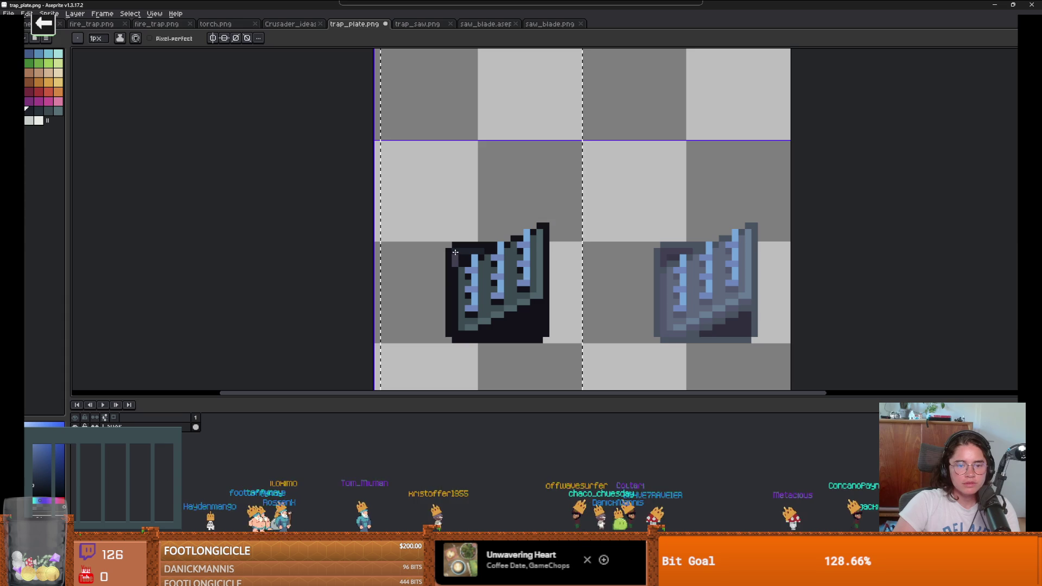
scroll(456, 263, "down", 2)
scroll(515, 179, "down", 1)
scroll(525, 194, "up", 2)
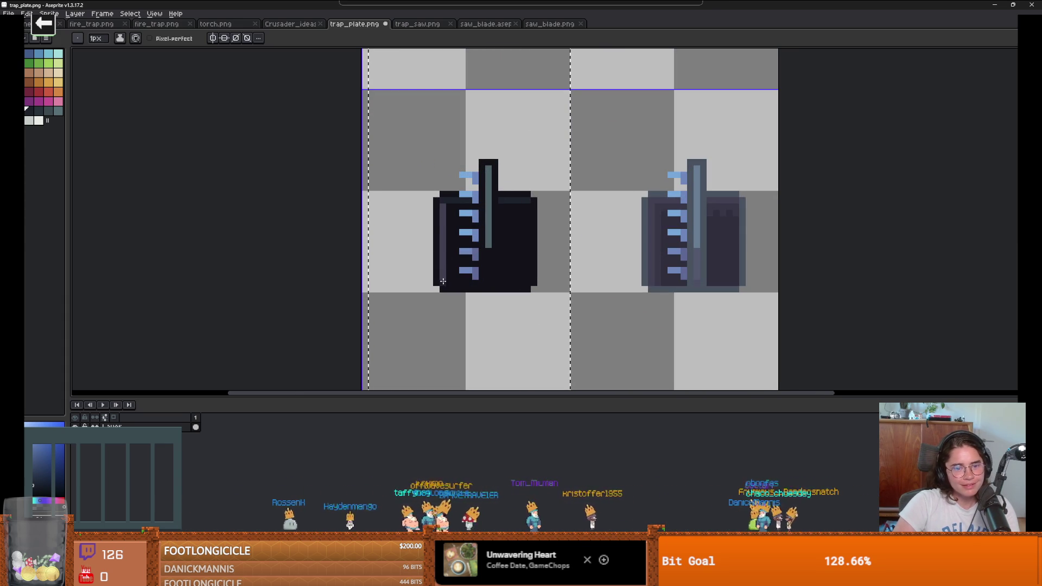
scroll(449, 199, "down", 2)
scroll(421, 154, "up", 1)
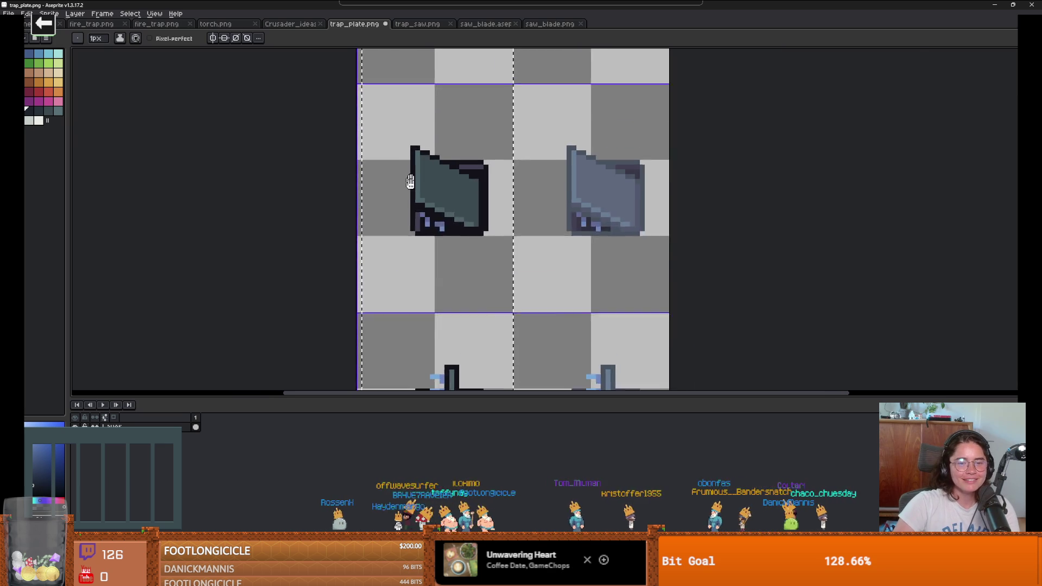
scroll(421, 158, "up", 2)
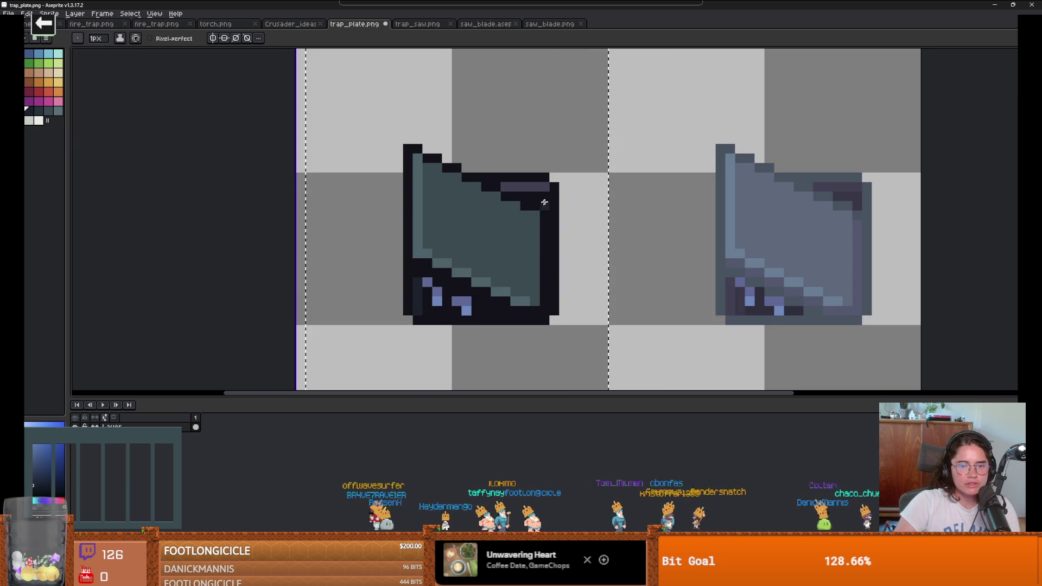
scroll(521, 271, "down", 4)
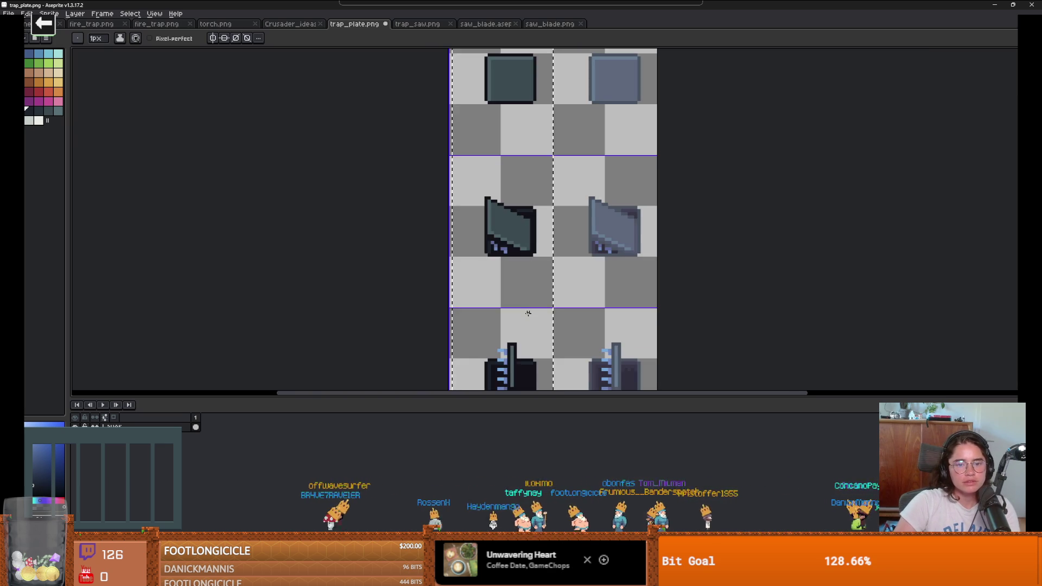
scroll(528, 304, "up", 2)
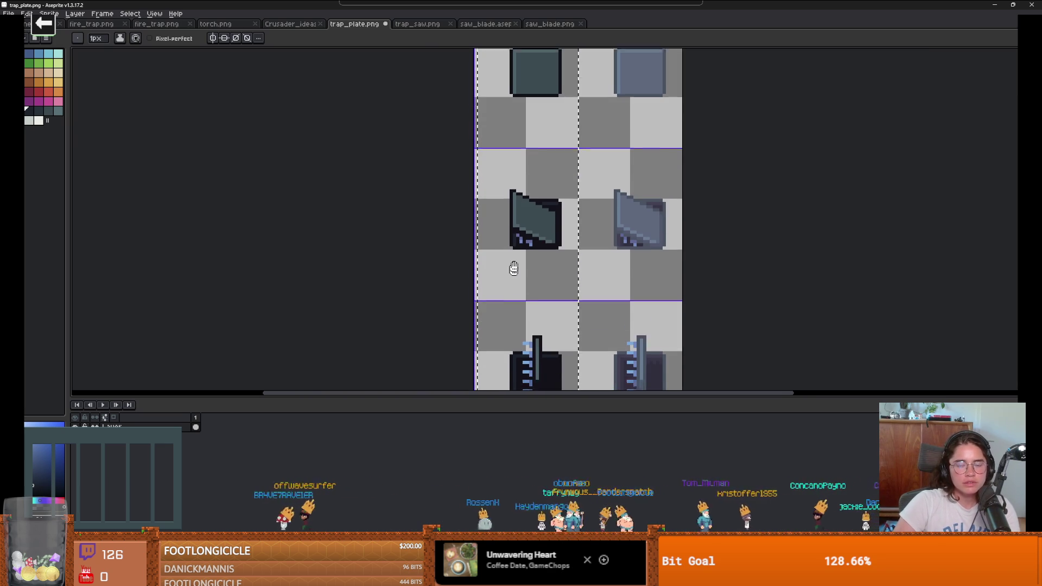
scroll(513, 265, "down", 1)
scroll(498, 263, "up", 1)
scroll(502, 258, "down", 1)
scroll(504, 256, "up", 1)
scroll(504, 256, "up", 5)
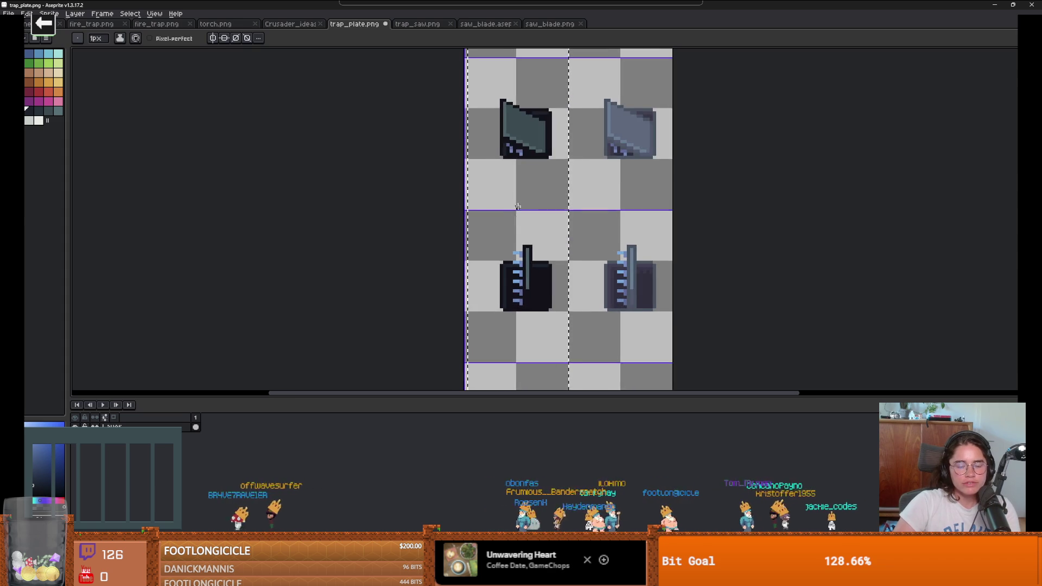
scroll(544, 248, "down", 2)
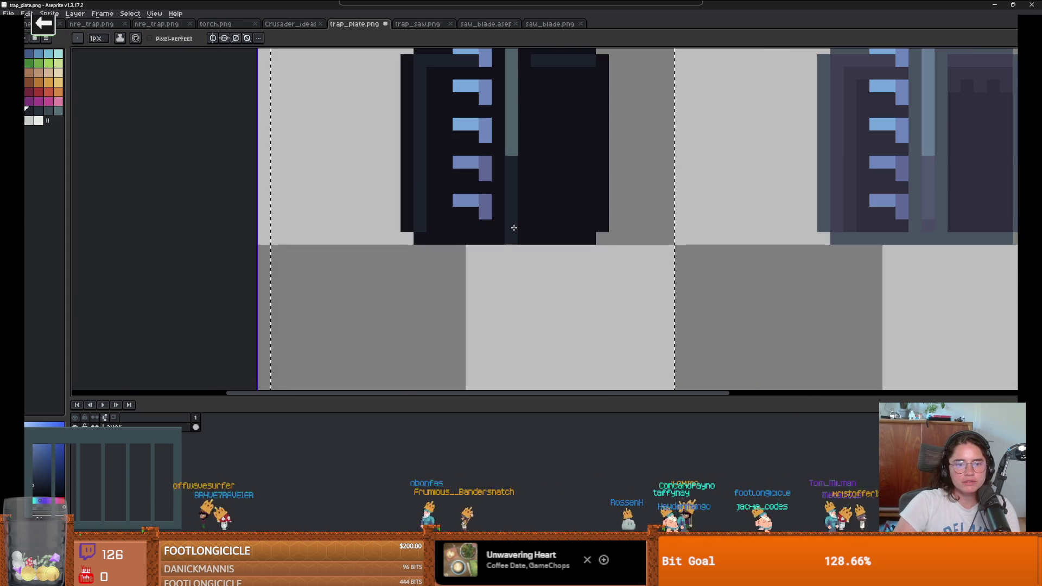
scroll(528, 239, "down", 3)
scroll(530, 162, "up", 2)
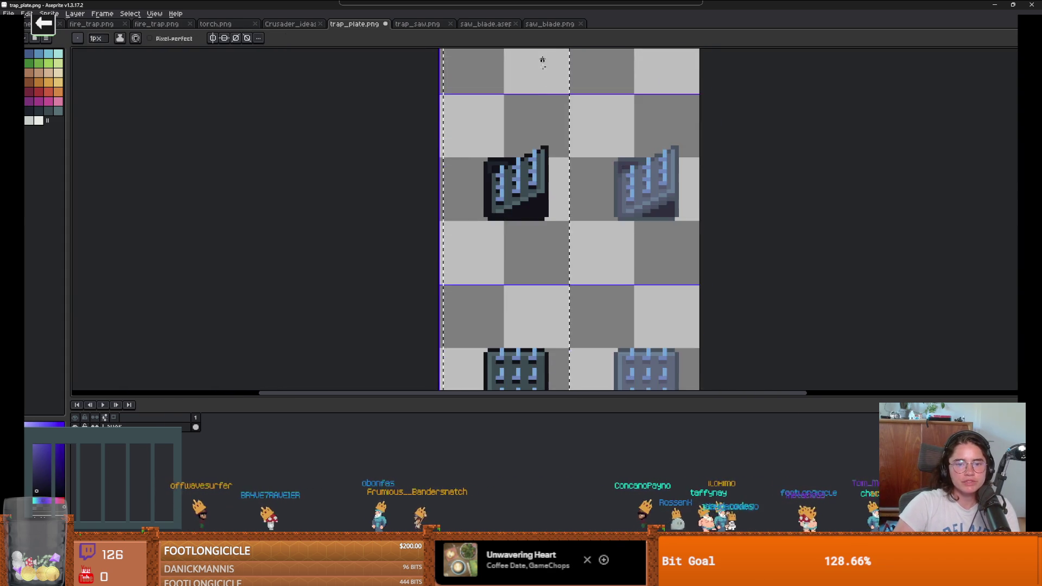
scroll(517, 211, "down", 2)
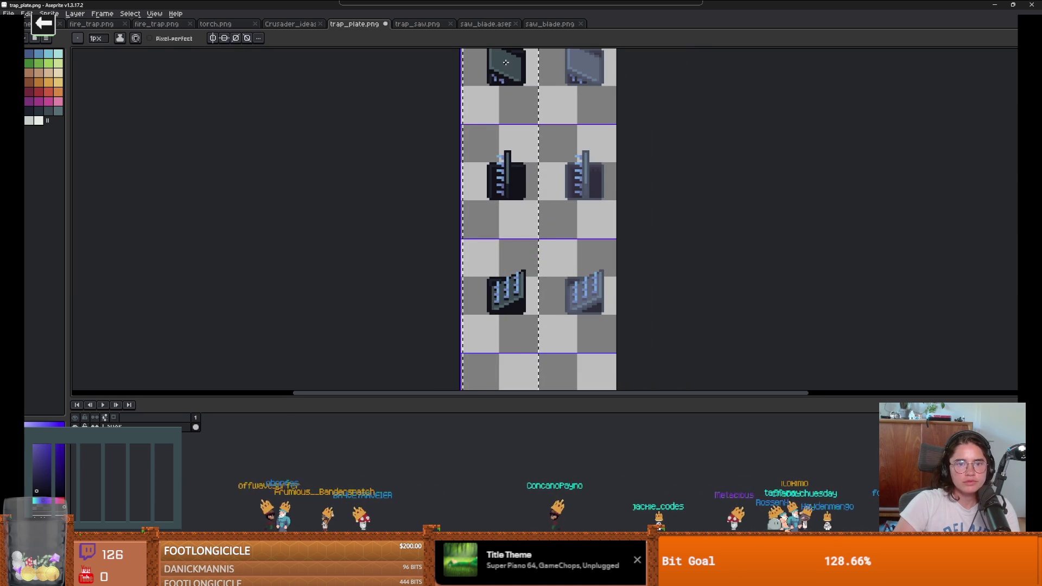
scroll(503, 228, "up", 2)
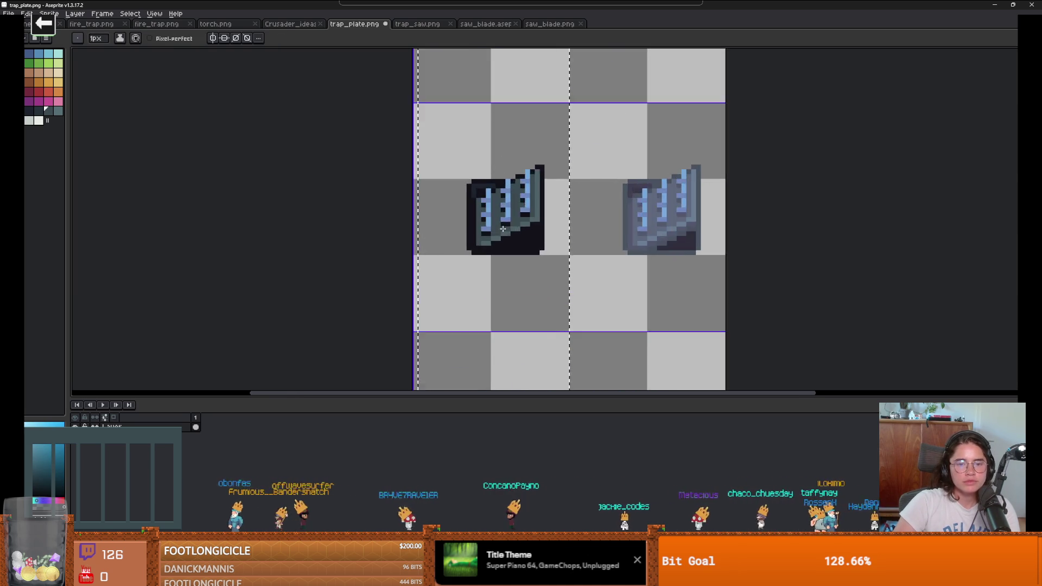
scroll(503, 229, "up", 2)
- Paint-bucket all light-blue spike highlights pale white
key("g")
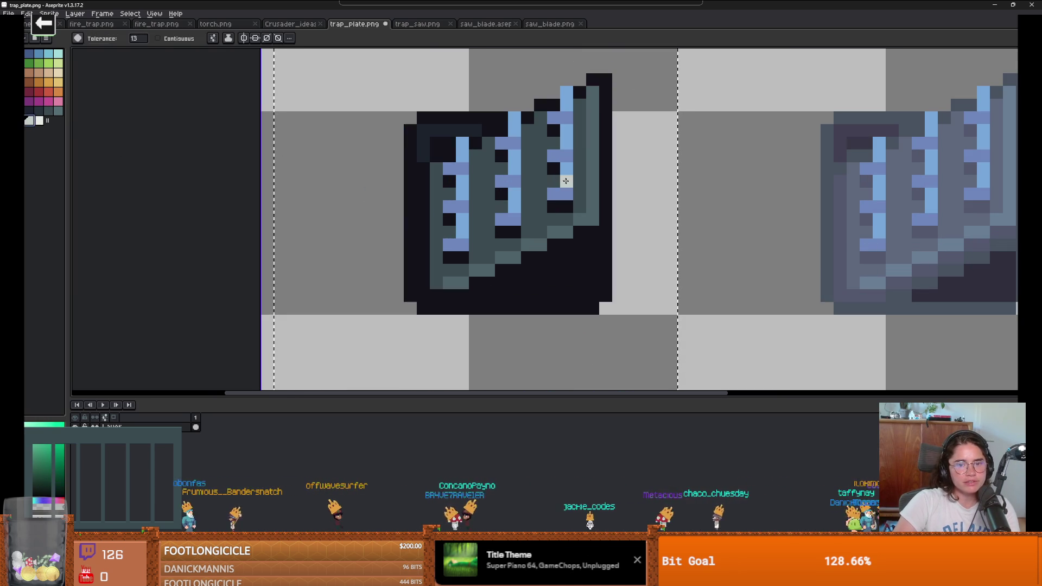
left_click(513, 201)
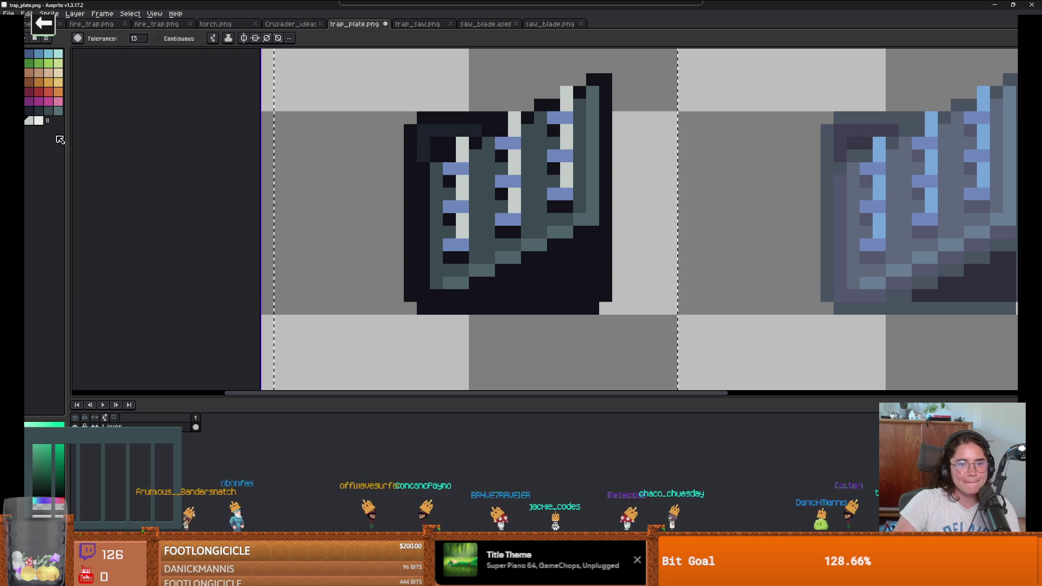
scroll(612, 220, "down", 4)
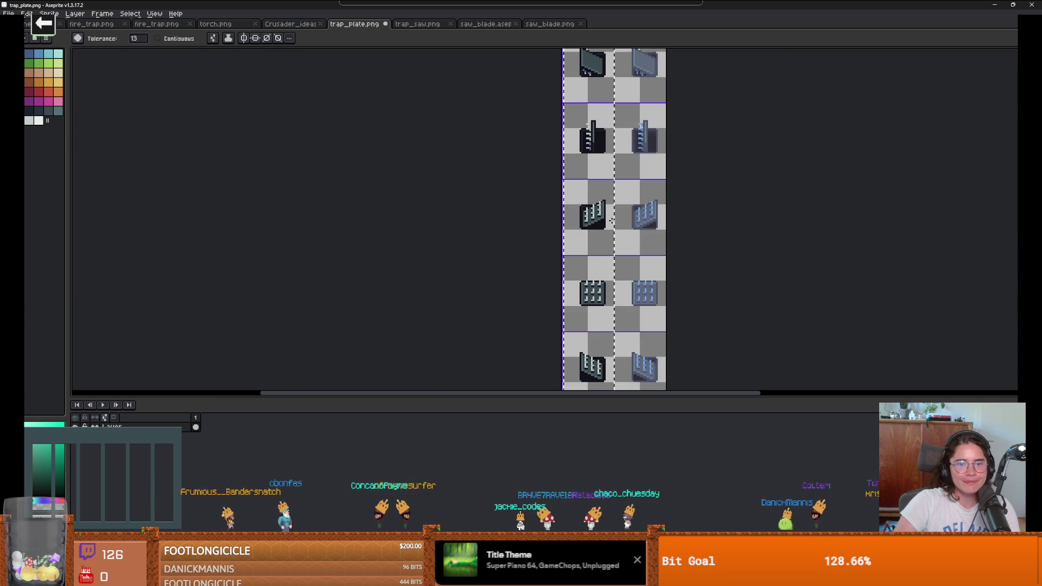
scroll(615, 219, "up", 4)
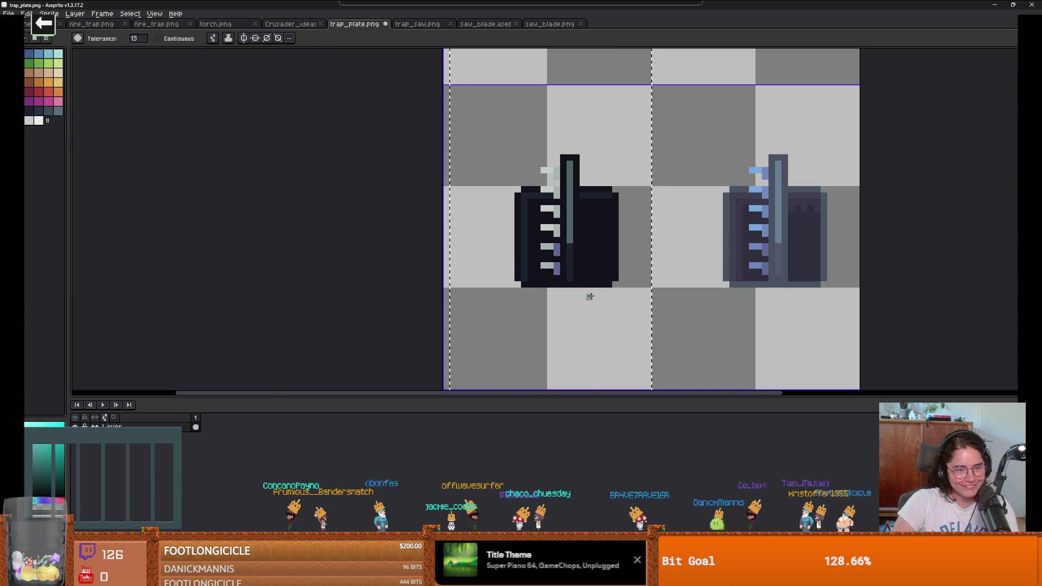
scroll(556, 253, "down", 4)
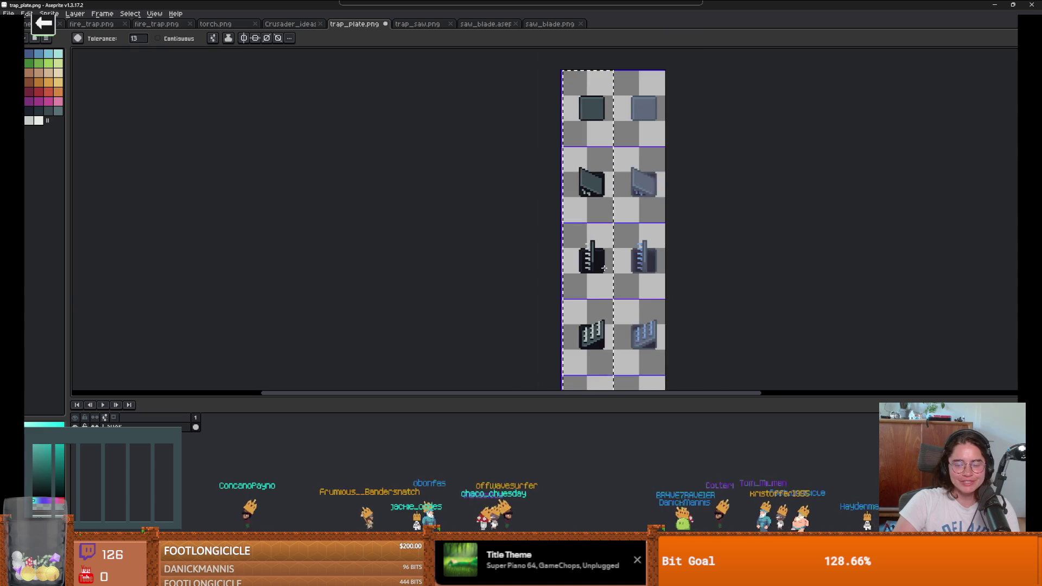
scroll(624, 246, "down", 5)
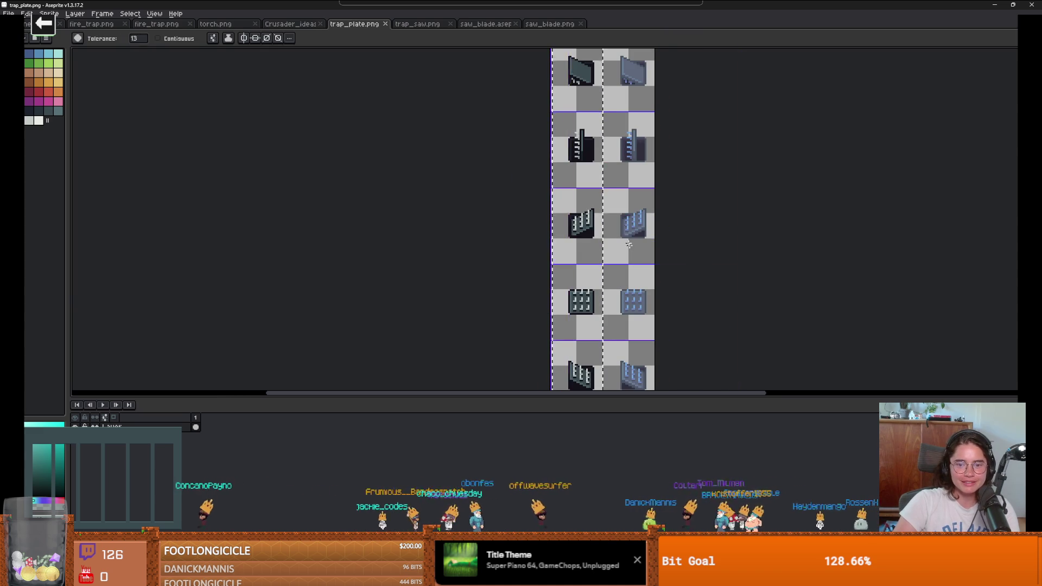
- Try canvas widths of 28 px and 65 px in Canvas Size, cancelling both
key("minus")
key("minus")
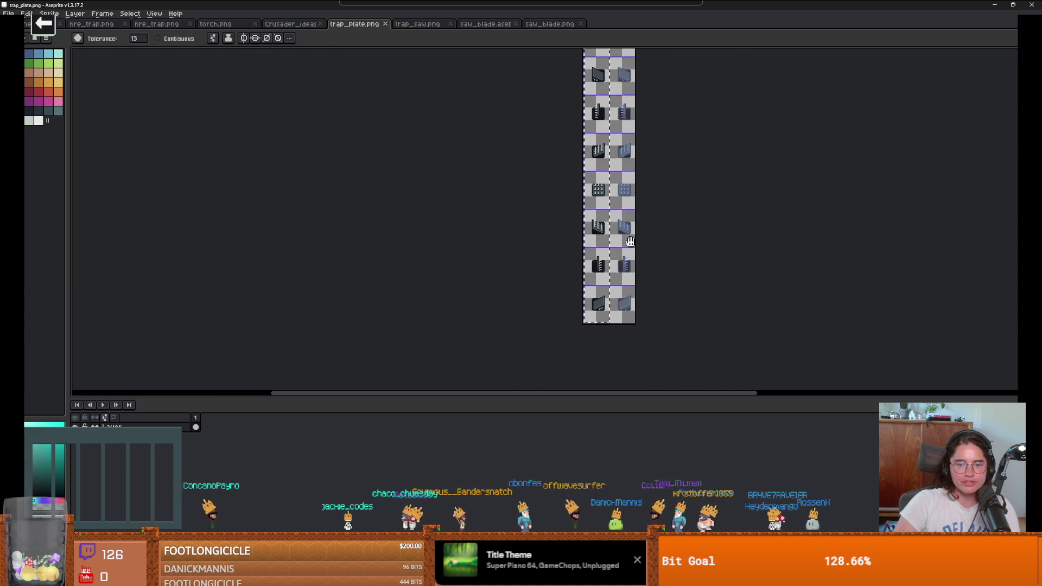
key("ctrl+alt+c")
left_click_drag(636, 263, 609, 263)
key("Escape")
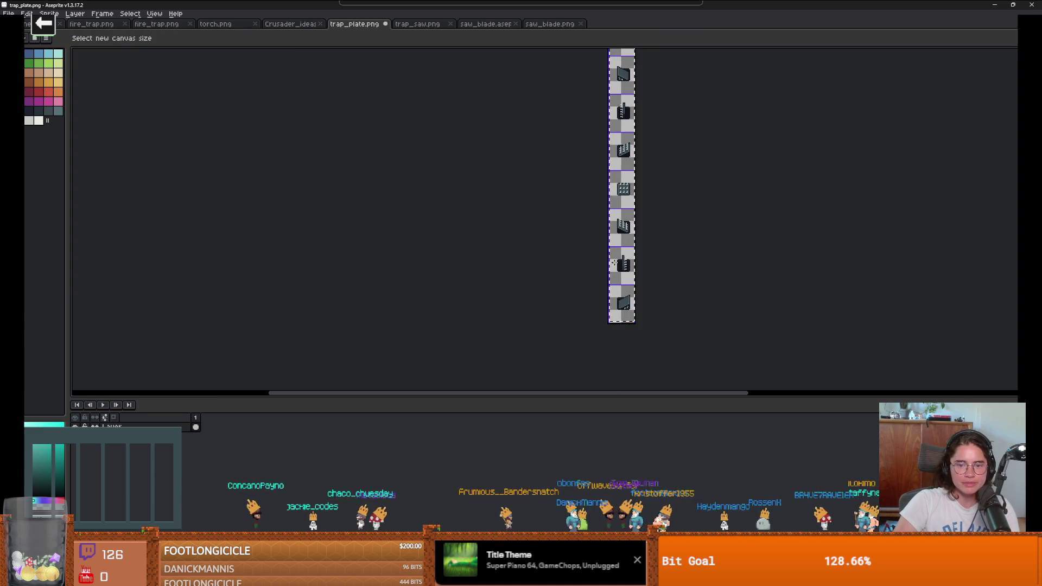
scroll(673, 270, "up", 4)
scroll(673, 270, "up", 1)
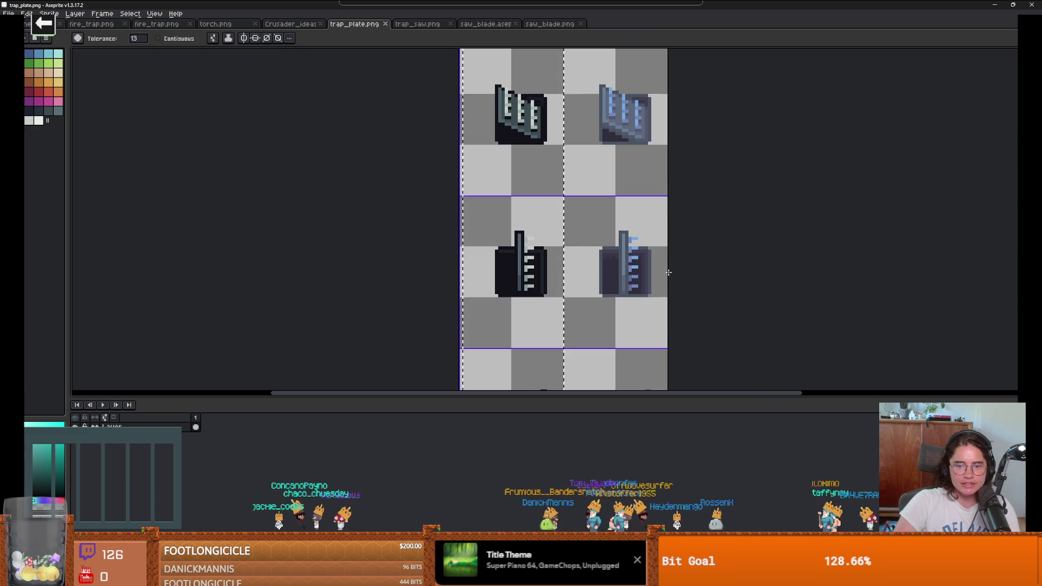
key("ctrl+alt+c")
mouse_move(668, 272)
left_mouse_down()
mouse_move(645, 273)
mouse_move(661, 278)
left_mouse_up()
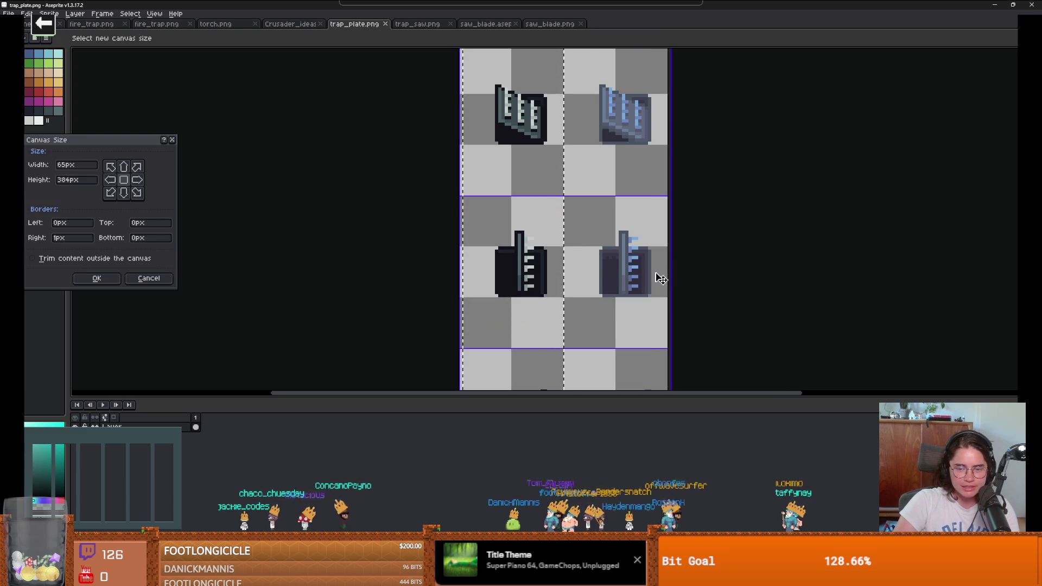
left_click(149, 278)
scroll(598, 295, "up", 2)
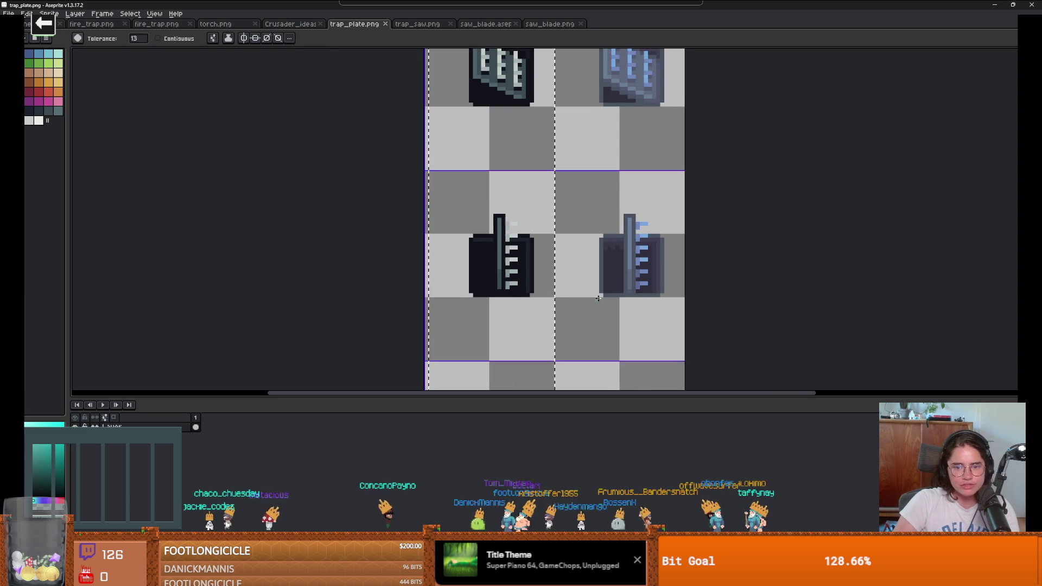
scroll(637, 218, "up", 1)
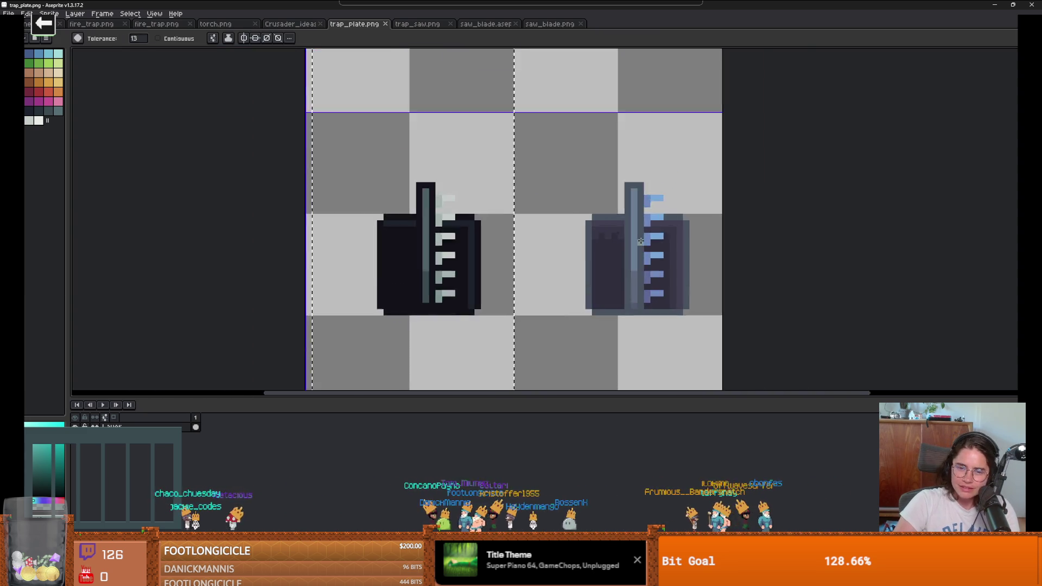
scroll(640, 241, "down", 2)
- Resize the trap_plate.png canvas to 32 px wide
key("ctrl+alt+c")
left_click_drag(692, 274, 566, 267)
key("Return")
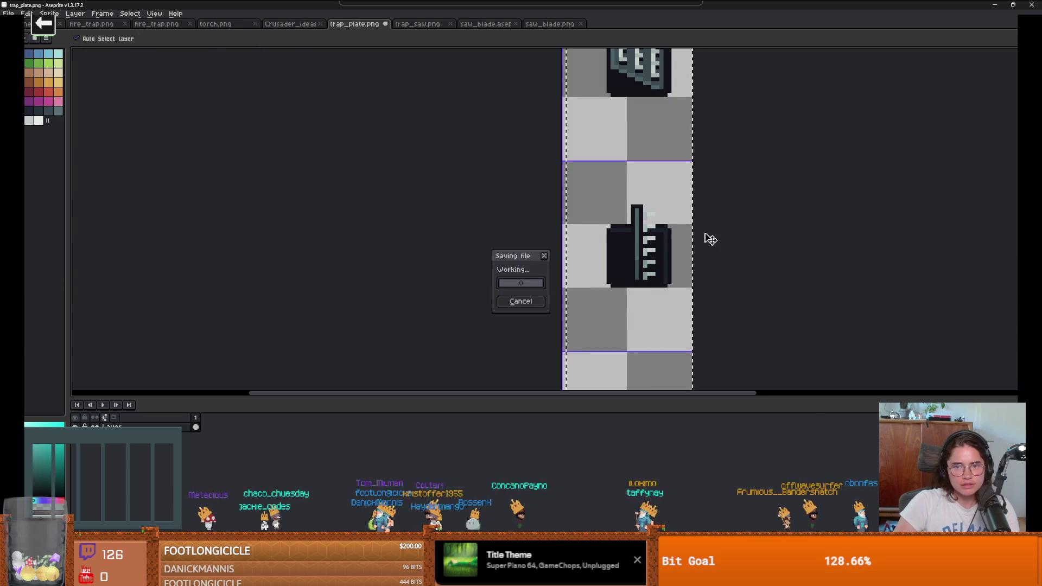
scroll(711, 223, "down", 2)
- Run the Dungeon Roll project in Godot, maximize it, and walk through the trap room
key("alt+Tab")
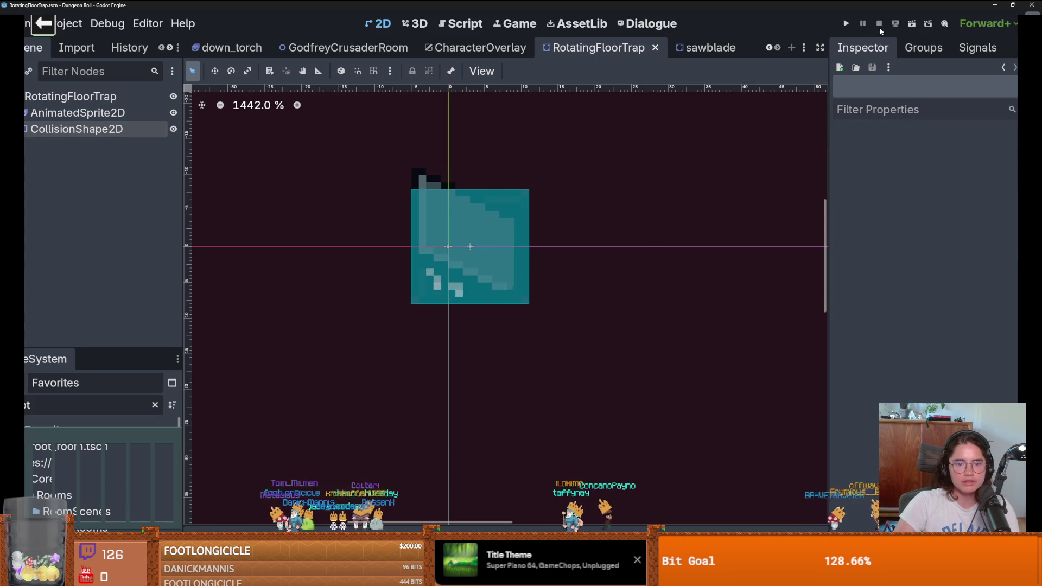
left_click(847, 24)
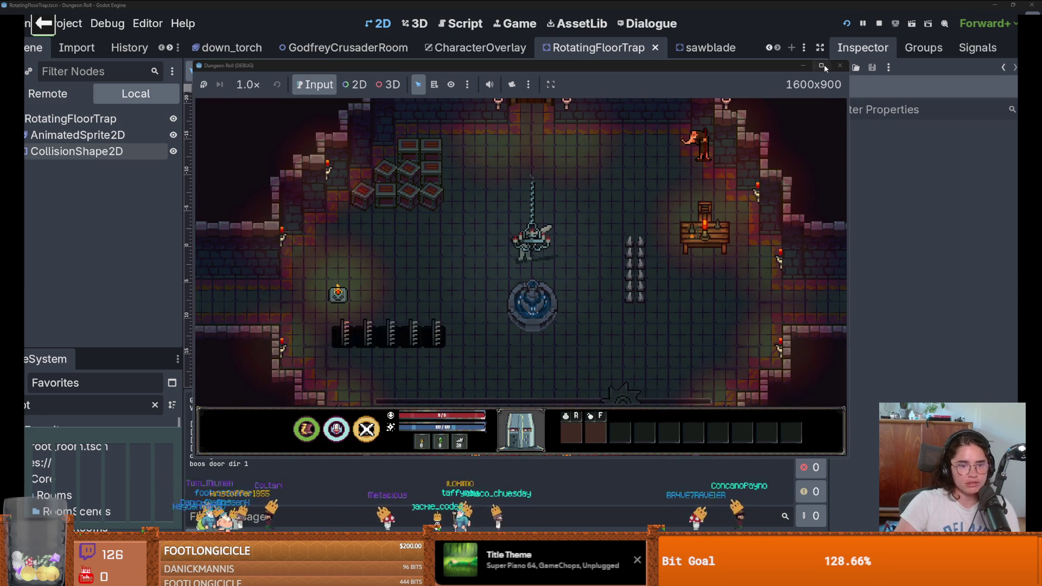
left_click(822, 65)
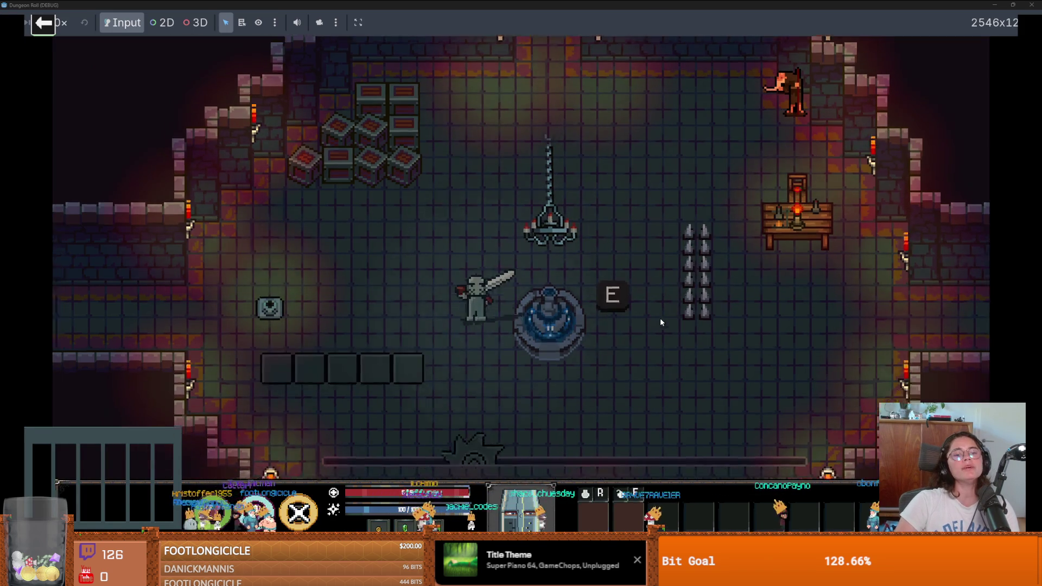
key("s")
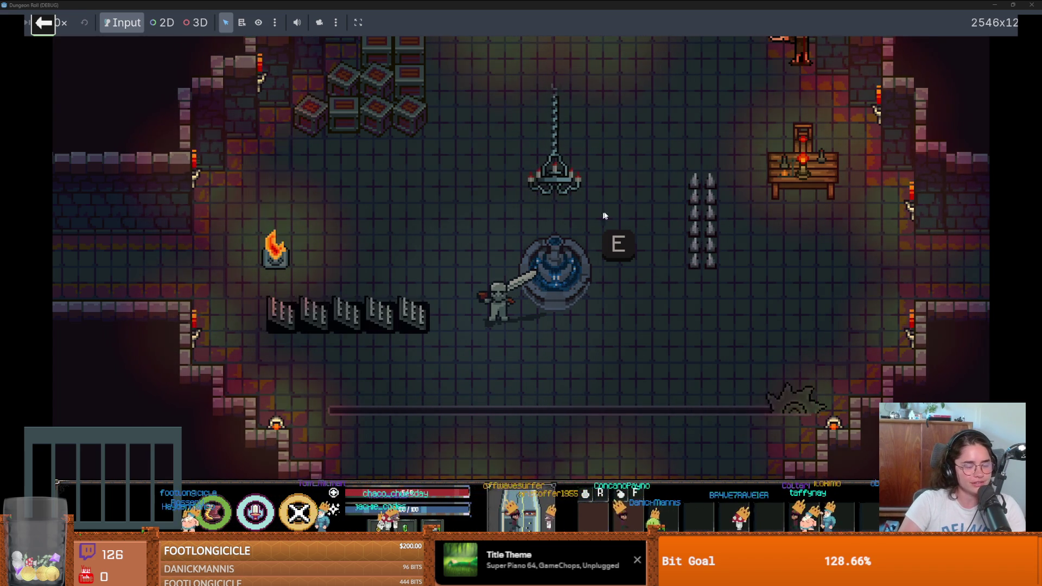
- Restore the game window to its smaller size and stop the running game
key("super+Down")
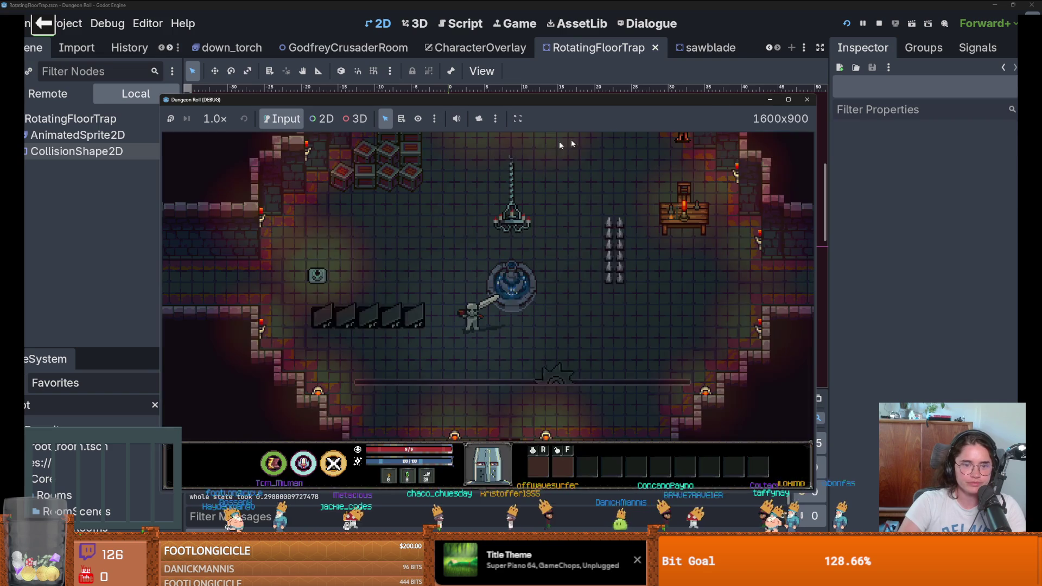
key("F8")
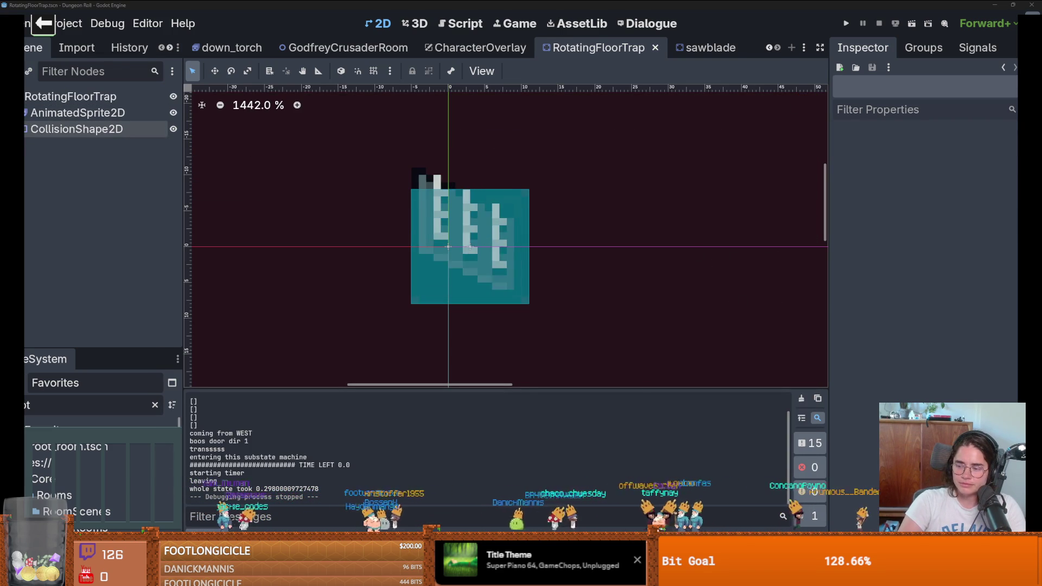
scroll(507, 283, "down", 1)
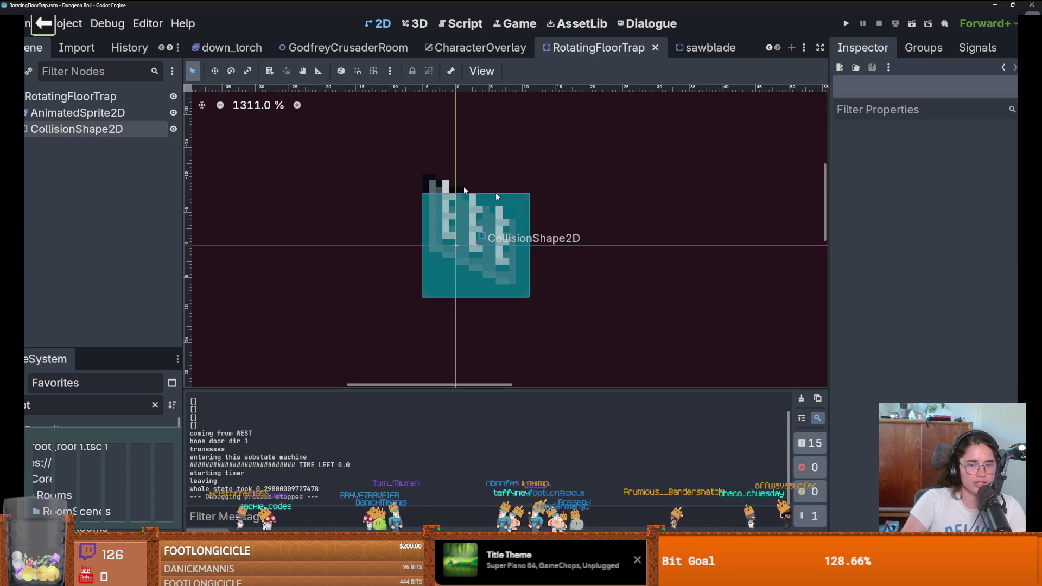
- Begin adding a child node under the RotatingFloorTrap root node
left_click(68, 97)
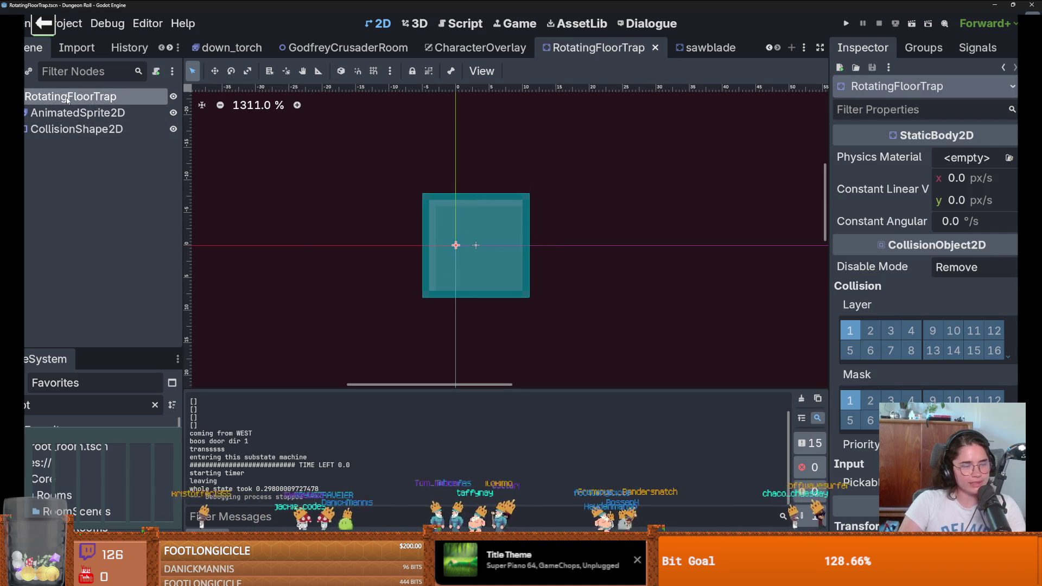
right_click(68, 98)
left_click(136, 110)
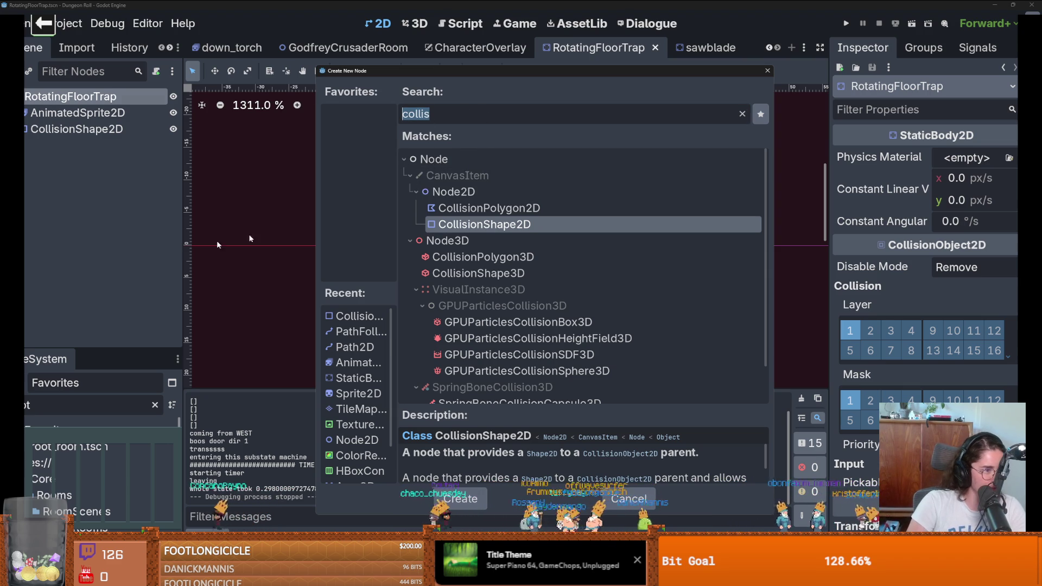
- Add an Area2D with a CollisionShape2D child, save, then delete that collision node
type("area")
key("Return")
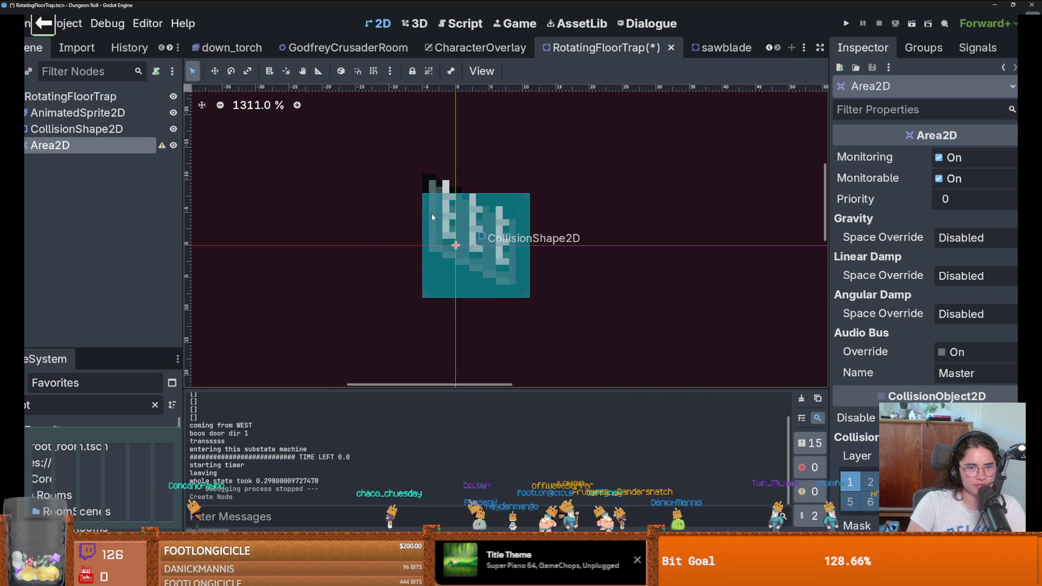
right_click(135, 148)
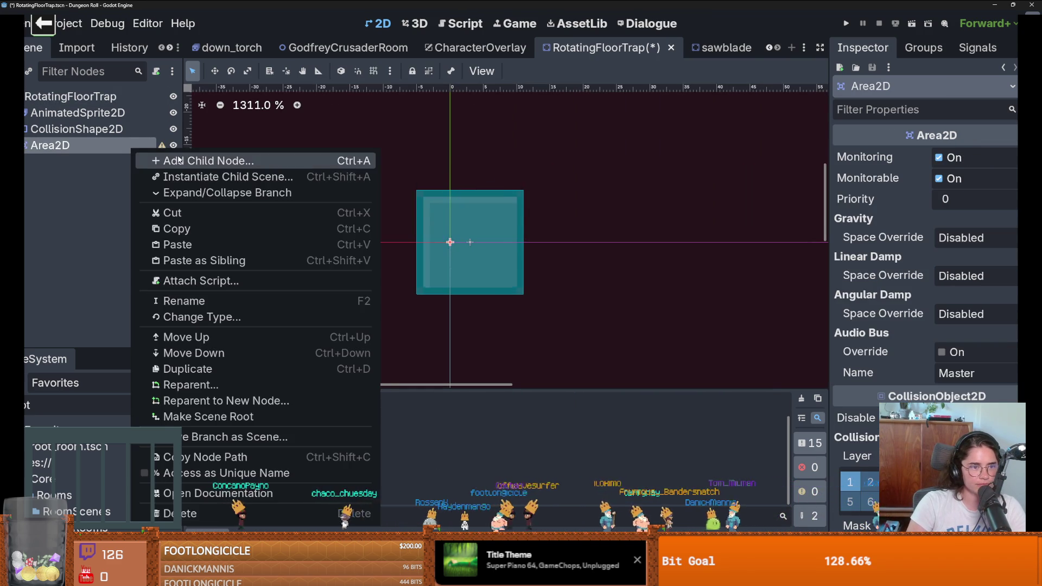
left_click(163, 159)
type("colli")
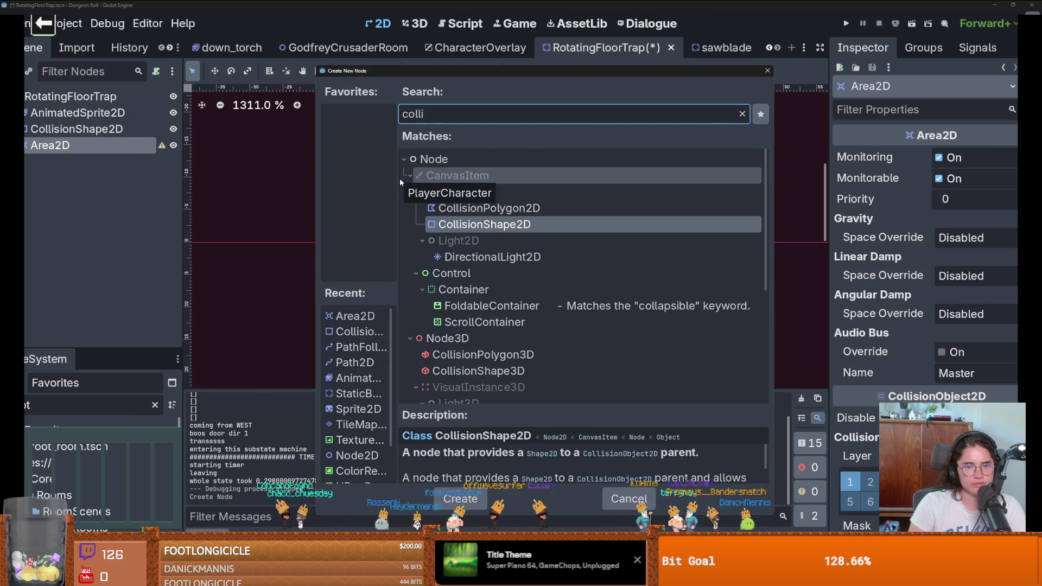
key("Return")
key("ctrl+s")
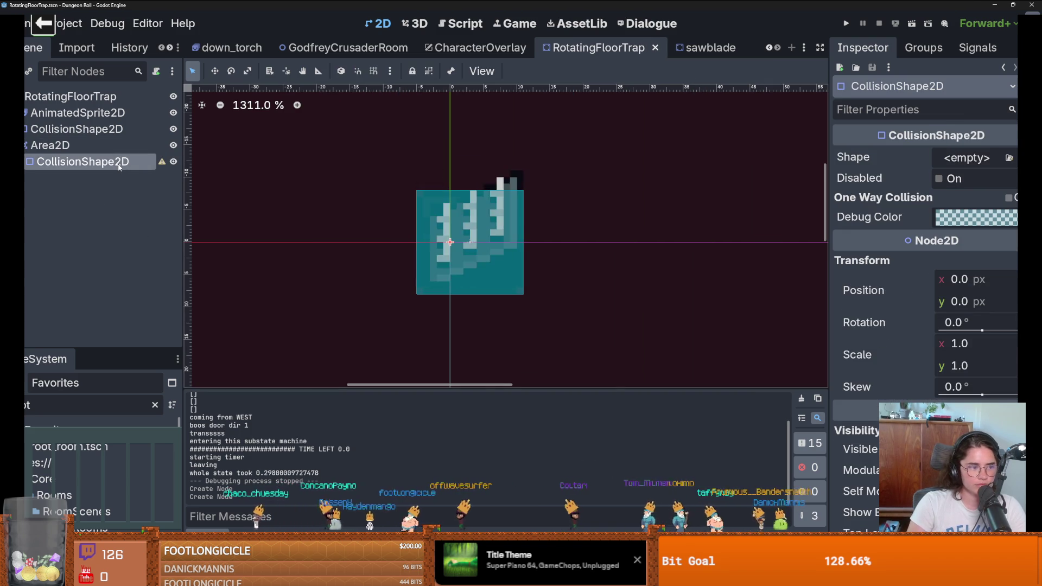
key("Delete")
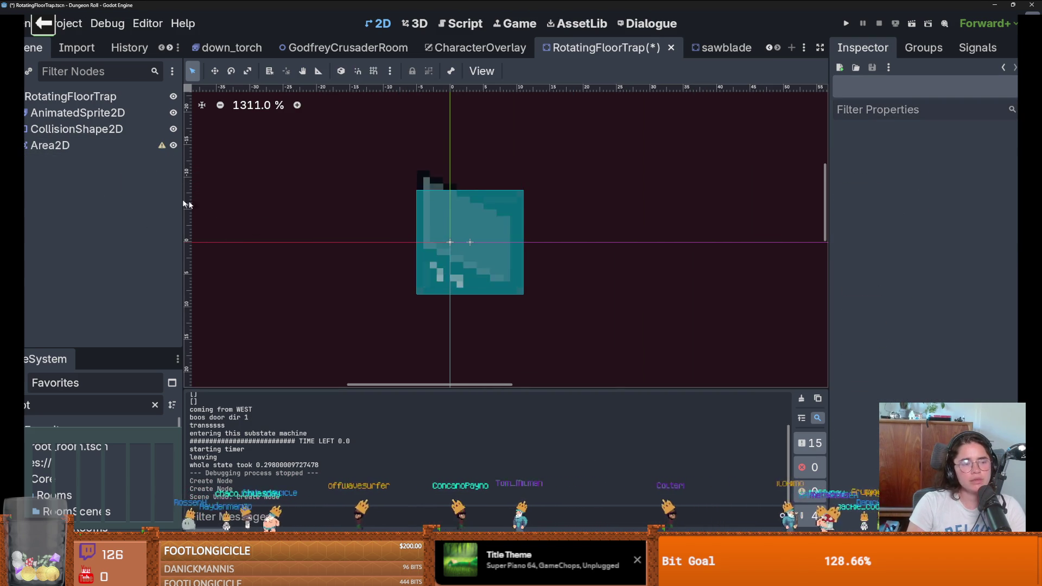
- Add a CollisionShape2D under Area2D again by searching 'coll'
right_click(91, 150)
left_click(129, 163)
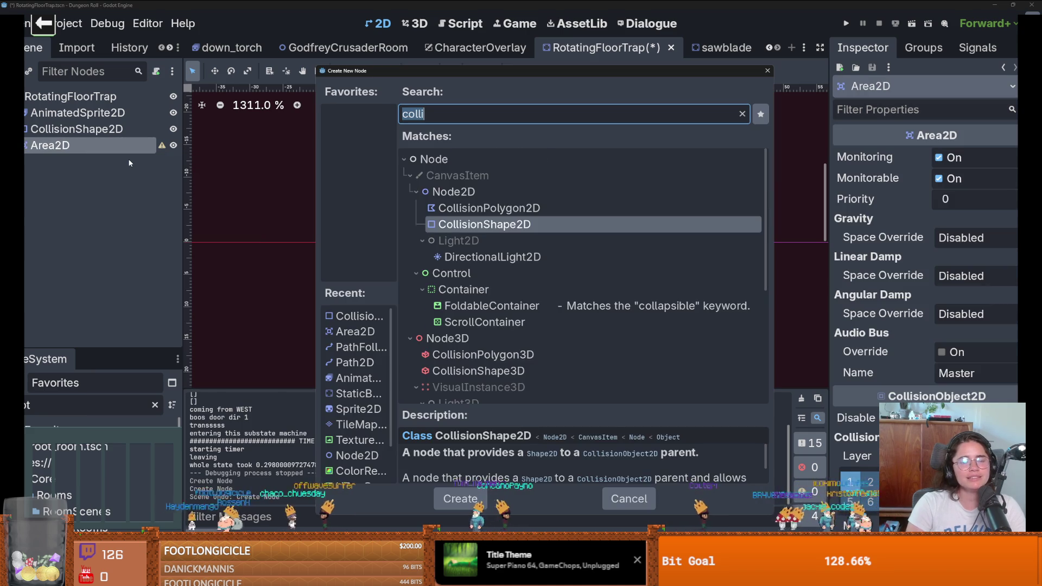
type("cp")
key("BackSpace")
type("oll")
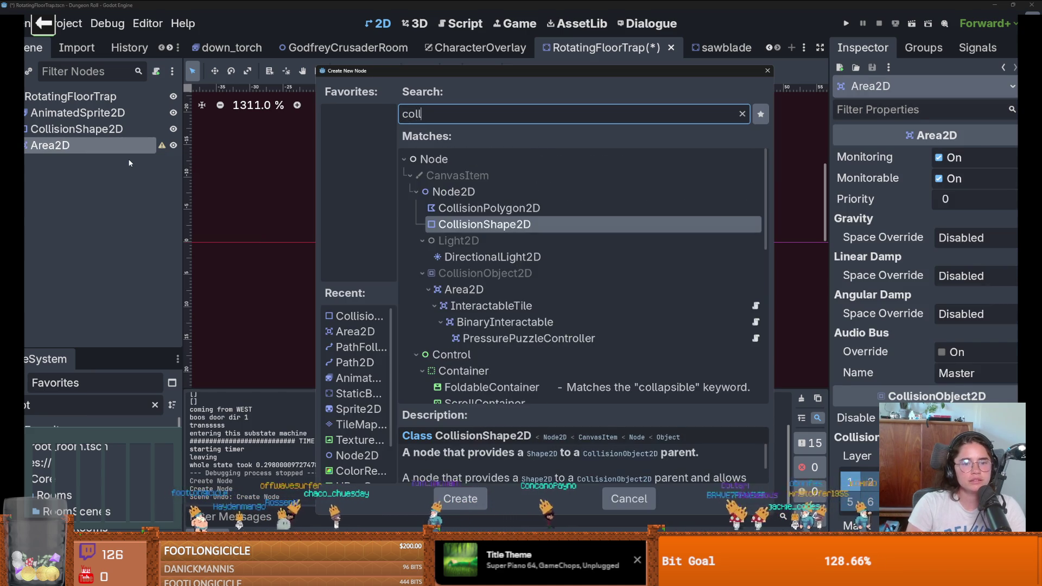
key("Return")
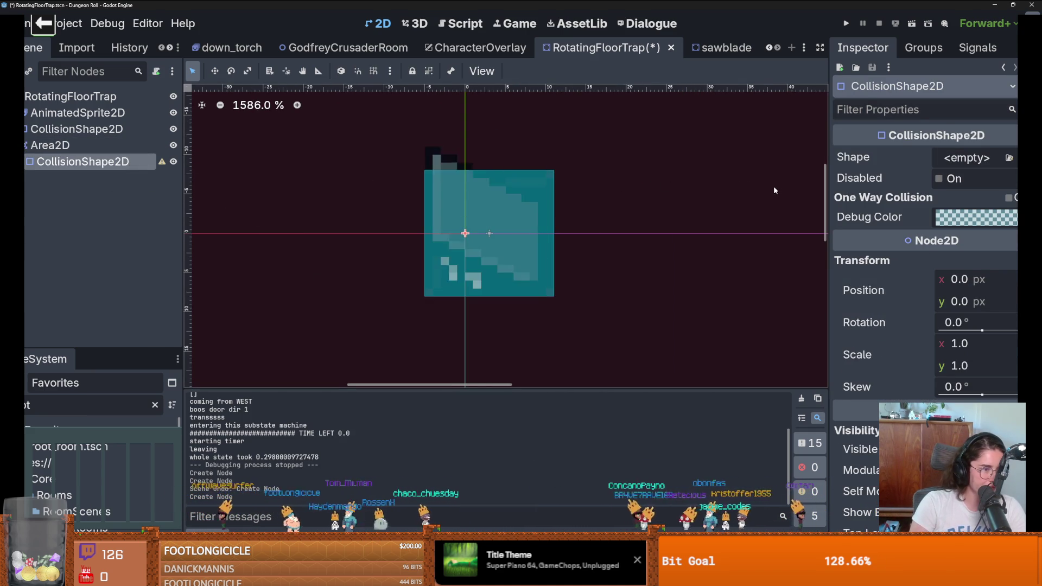
- Give the CollisionShape2D a new rectangle shape and drag its corners to fit the trap tile
left_click(966, 158)
left_click(924, 260)
scroll(483, 230, "up", 2)
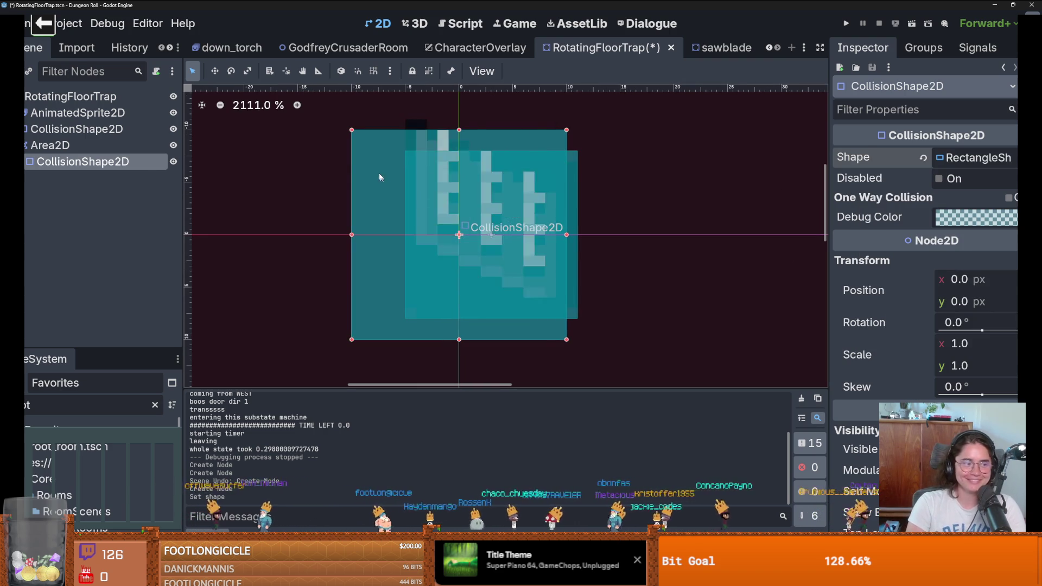
mouse_move(354, 131)
left_mouse_down()
mouse_move(416, 159)
mouse_move(409, 153)
left_mouse_up()
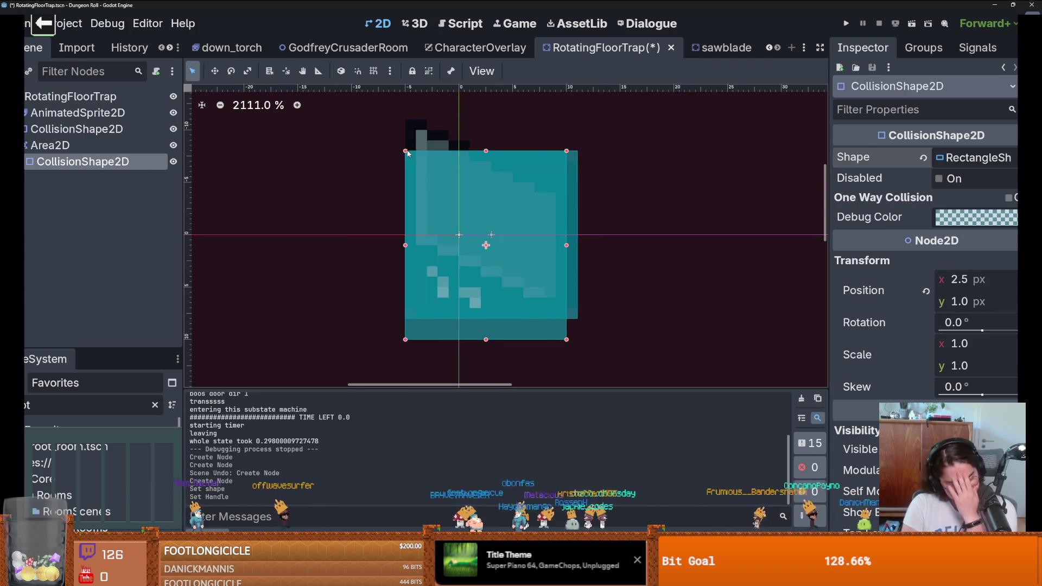
left_click_drag(565, 339, 579, 320)
- Save the scene and select the Area2D node for renaming
scroll(595, 321, "up", 1)
scroll(594, 320, "up", 2)
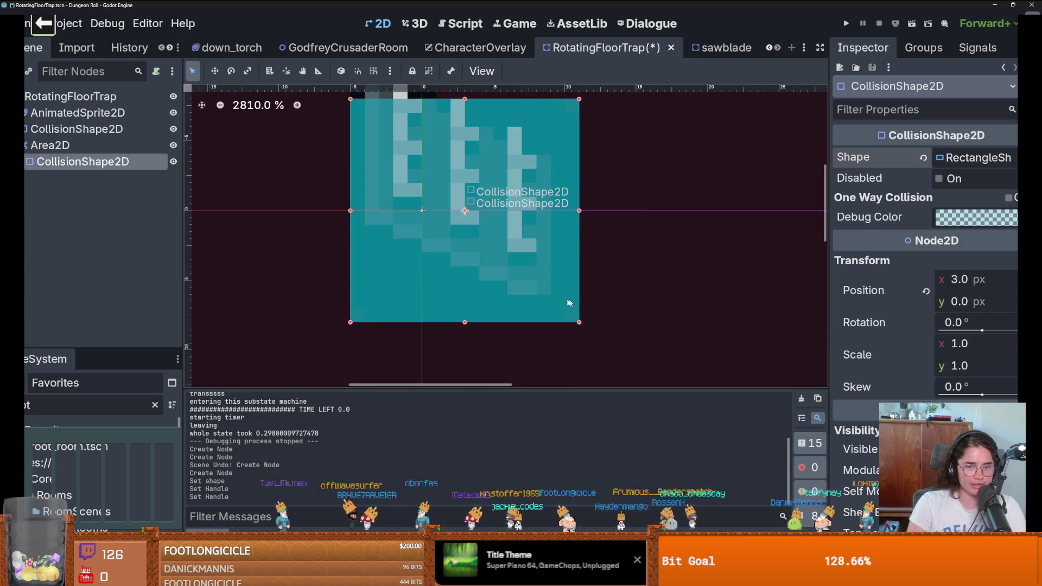
key("ctrl+s")
scroll(533, 296, "down", 3)
scroll(533, 298, "down", 1)
left_click(52, 144)
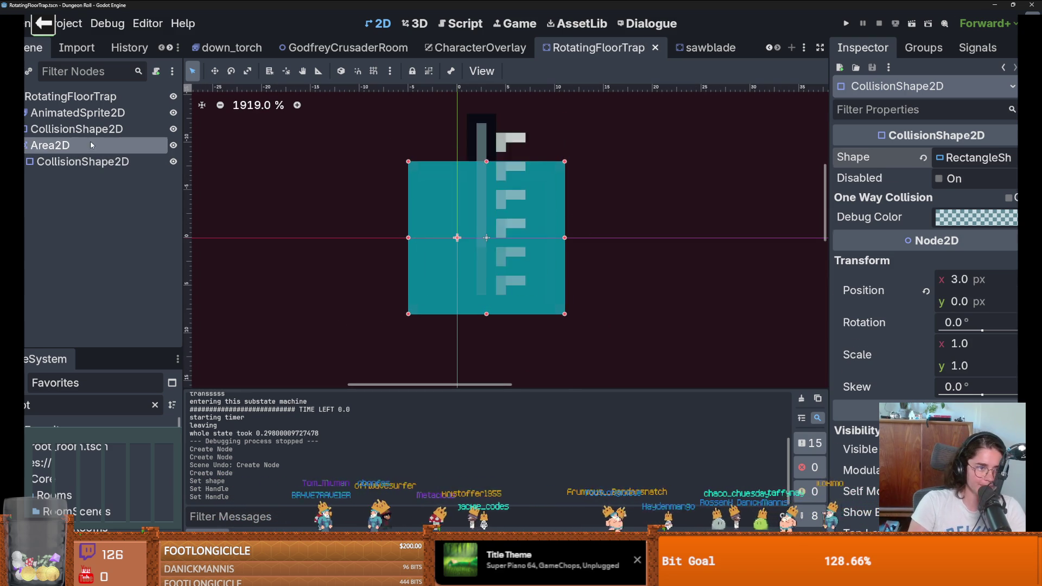
left_click(52, 144)
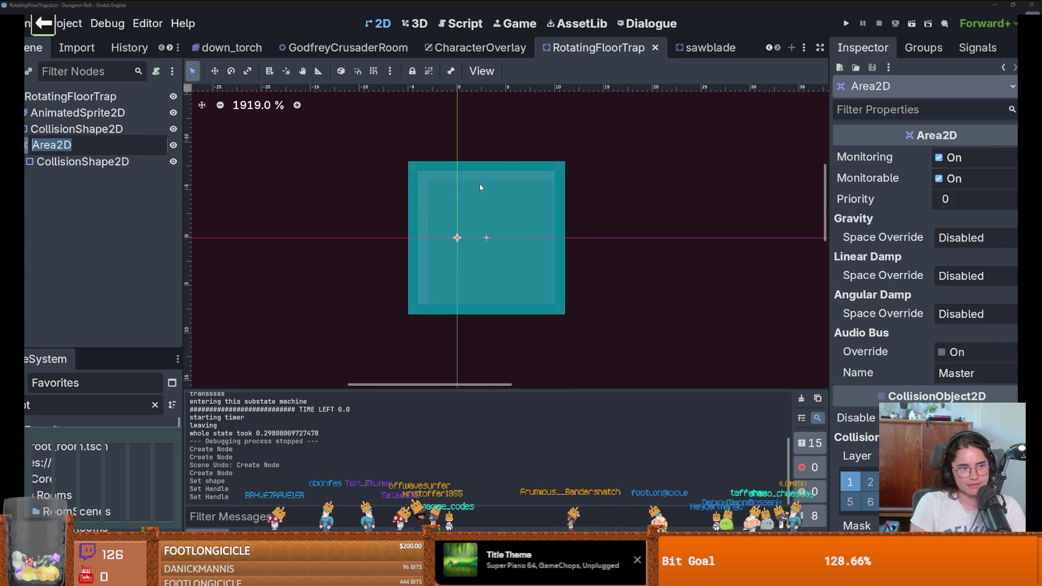
- Rename the Area2D node to 'RotatingFloorArea' and save the RotatingFloorTrap scene
type("Rotating")
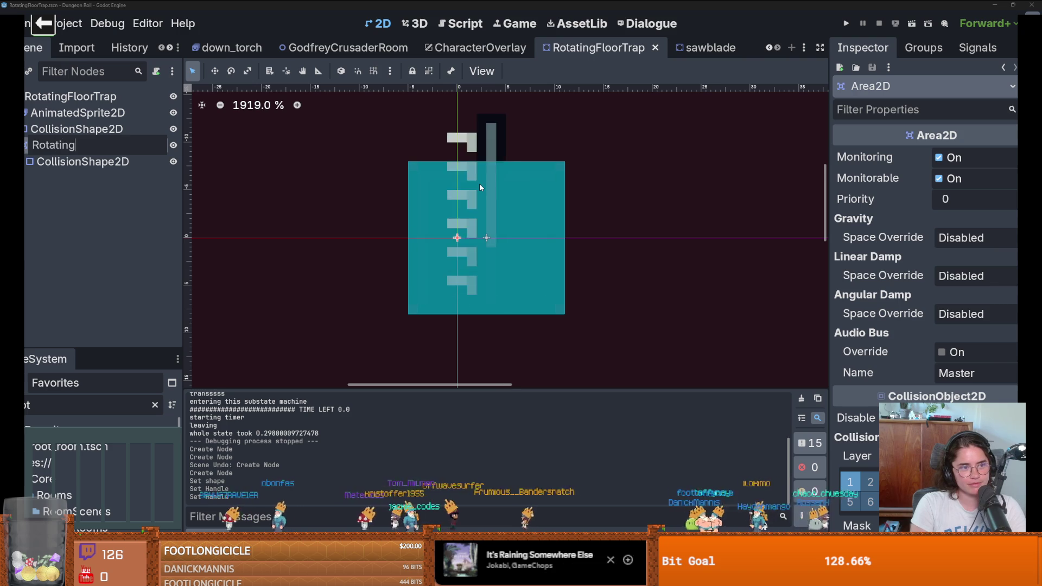
type("Floor")
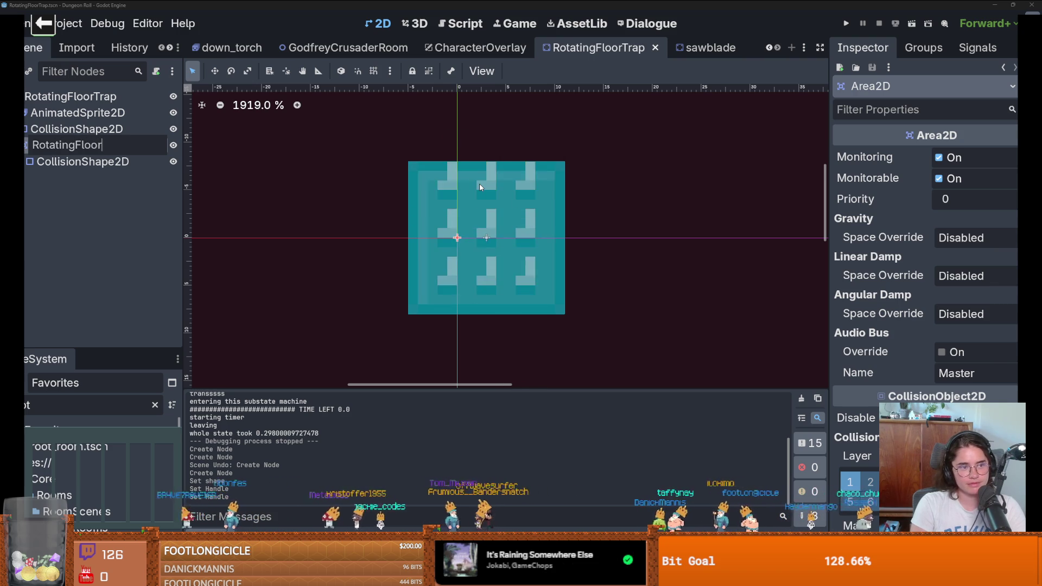
type("Area")
key("Return")
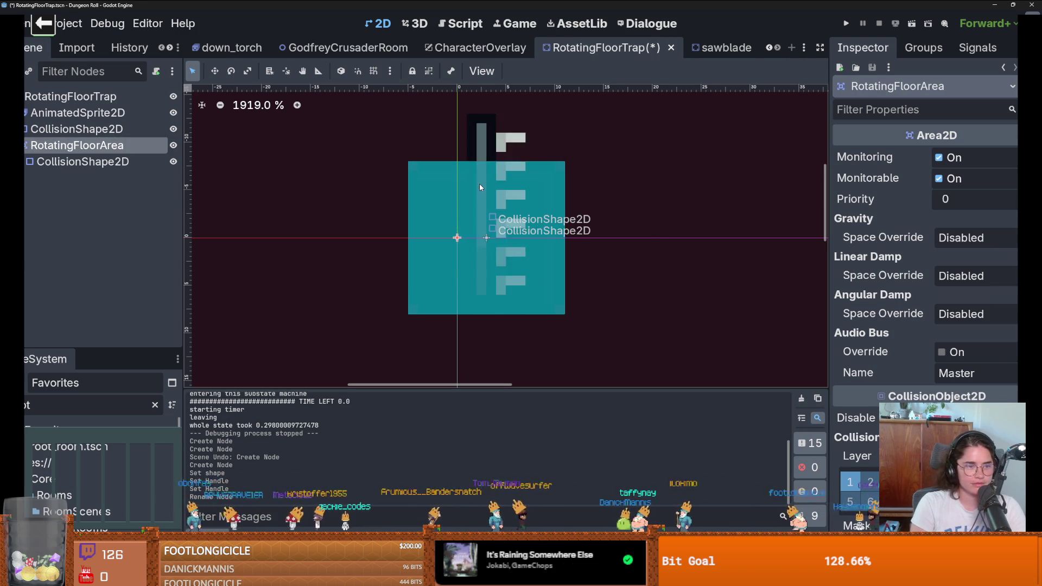
key("ctrl+s")
scroll(508, 304, "down", 1)
key("ctrl+s")
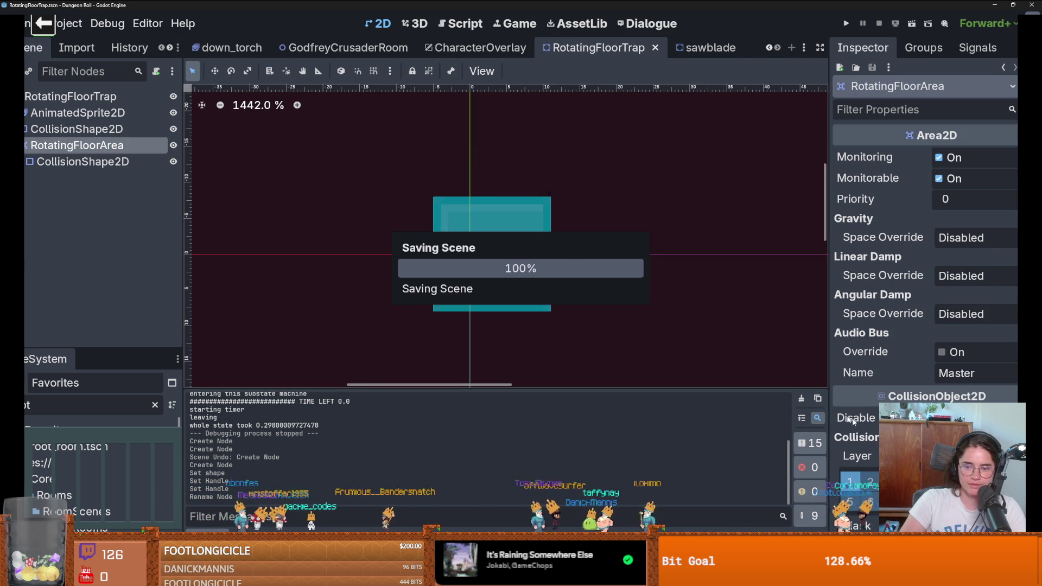
scroll(925, 244, "down", 3)
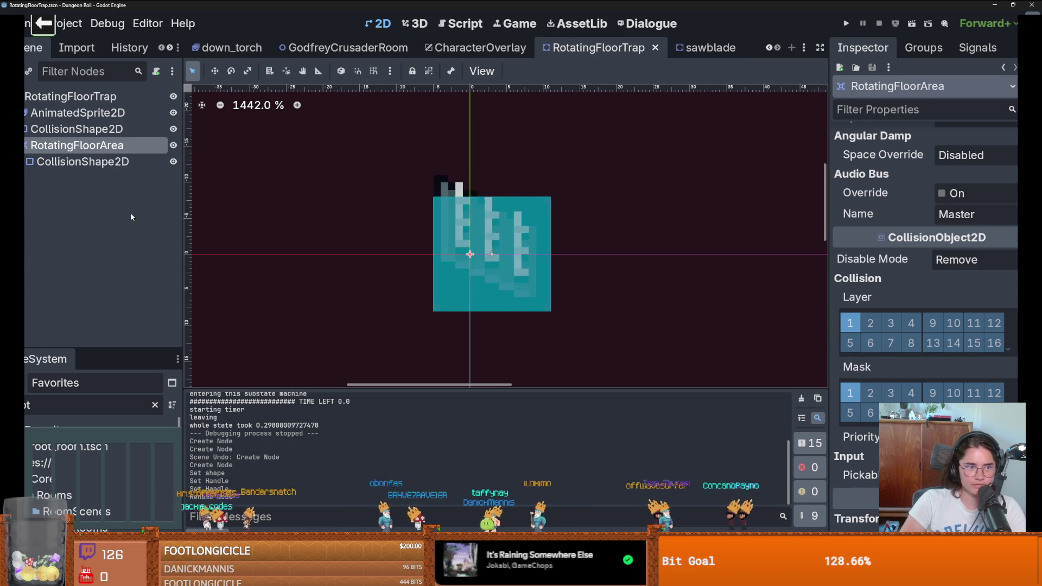
- Attach a new GDScript saved as rotating_floor_trap.gd to the RotatingFloorTrap root node
left_click(70, 96)
left_click(155, 72)
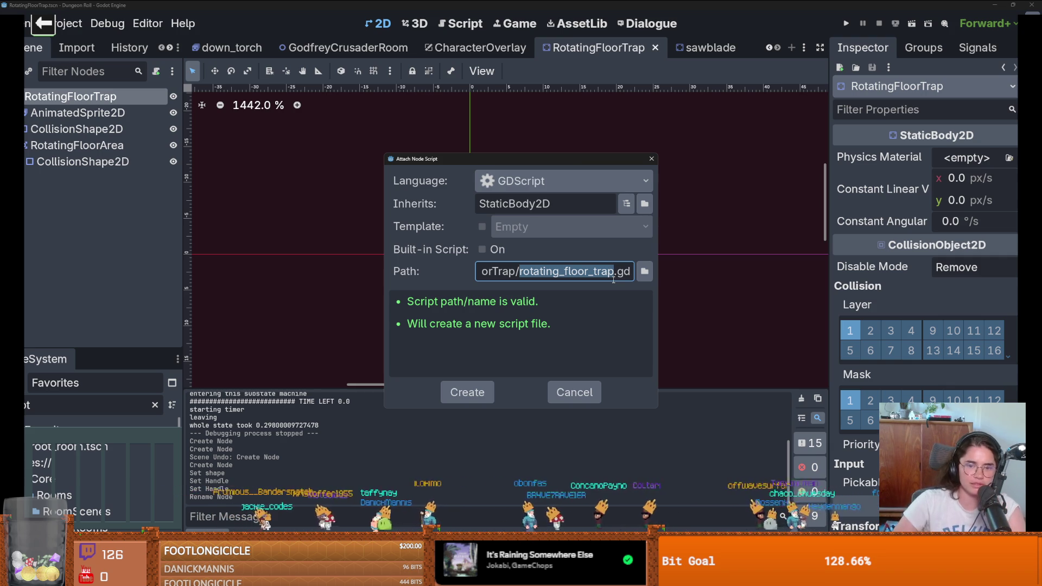
left_click_drag(593, 161, 402, 73)
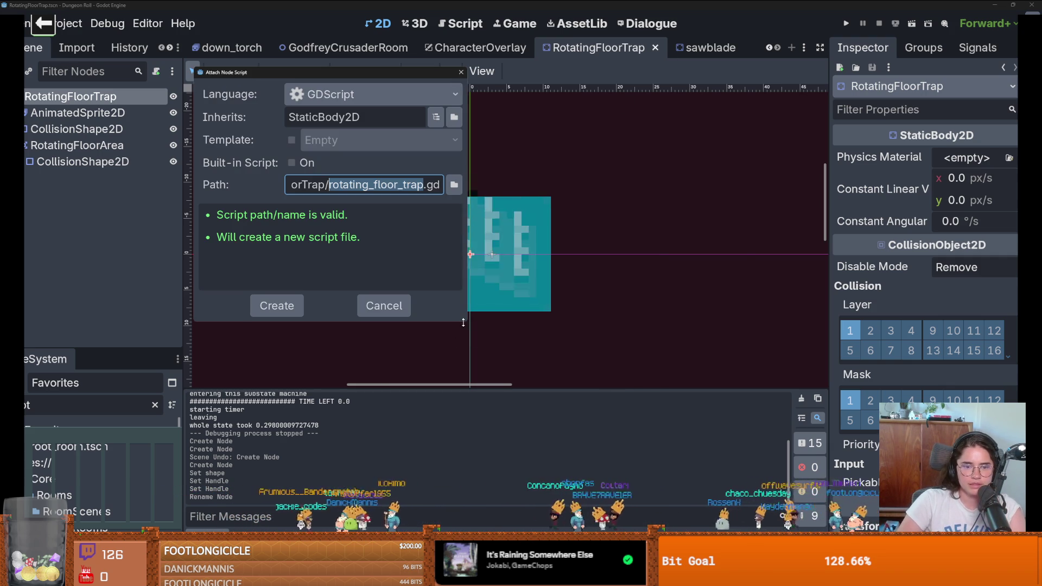
left_click_drag(465, 327, 760, 401)
left_click(733, 184)
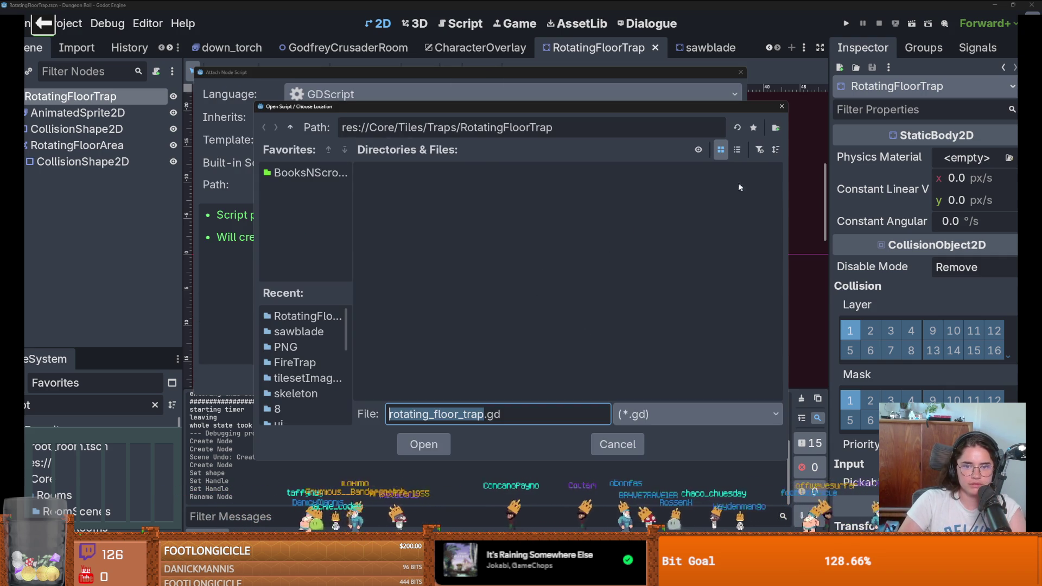
left_click(441, 444)
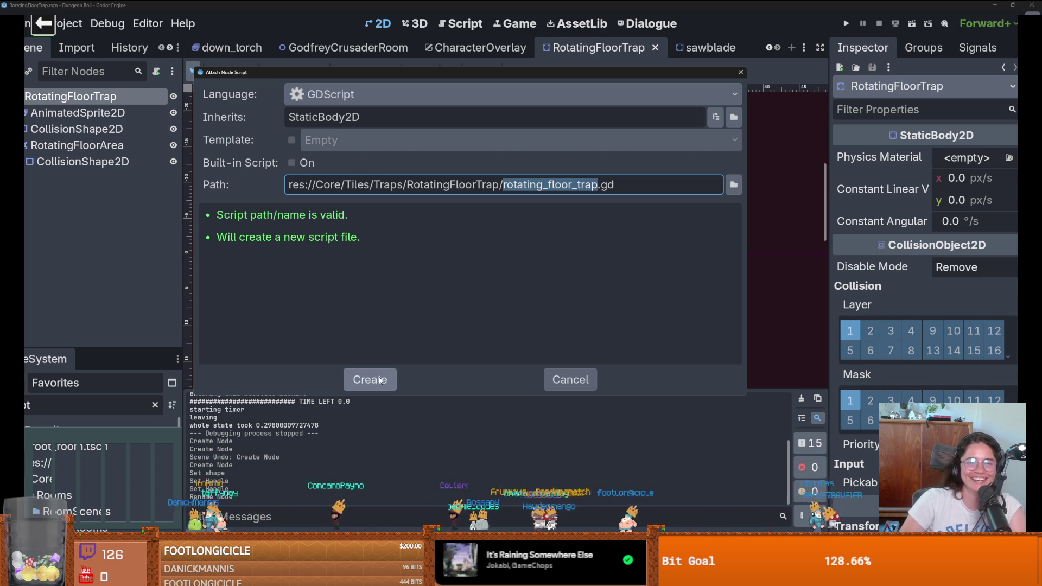
left_click(380, 379)
left_click(392, 156)
key("Return")
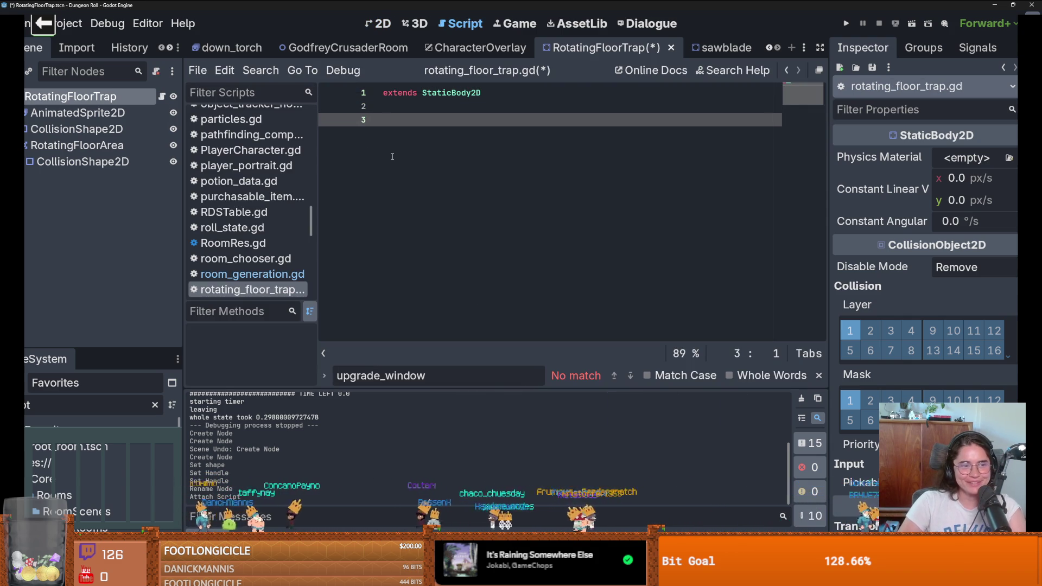
key("ctrl+s")
left_click(378, 23)
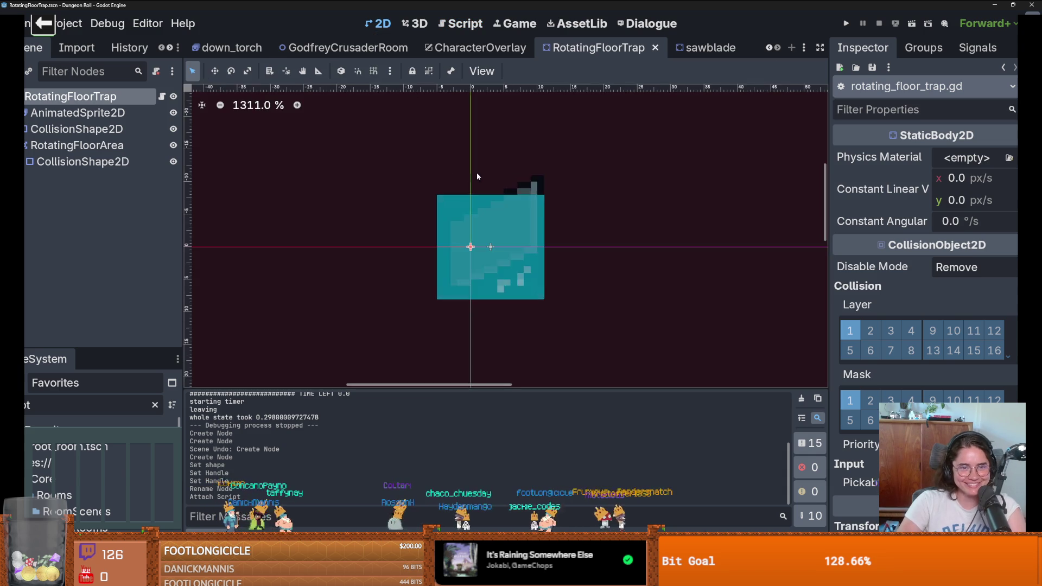
left_click(163, 98)
mouse_move(76, 145)
left_mouse_down()
mouse_move(379, 188)
mouse_move(419, 129)
left_mouse_up()
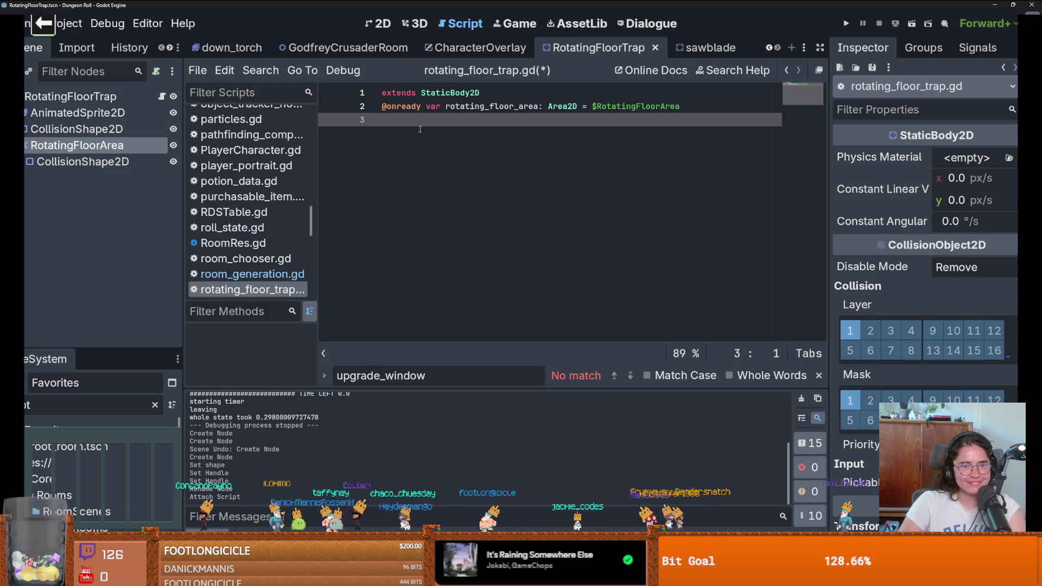
- Add an empty _ready function stub via autocomplete and save the script
left_click(488, 93)
key("Return")
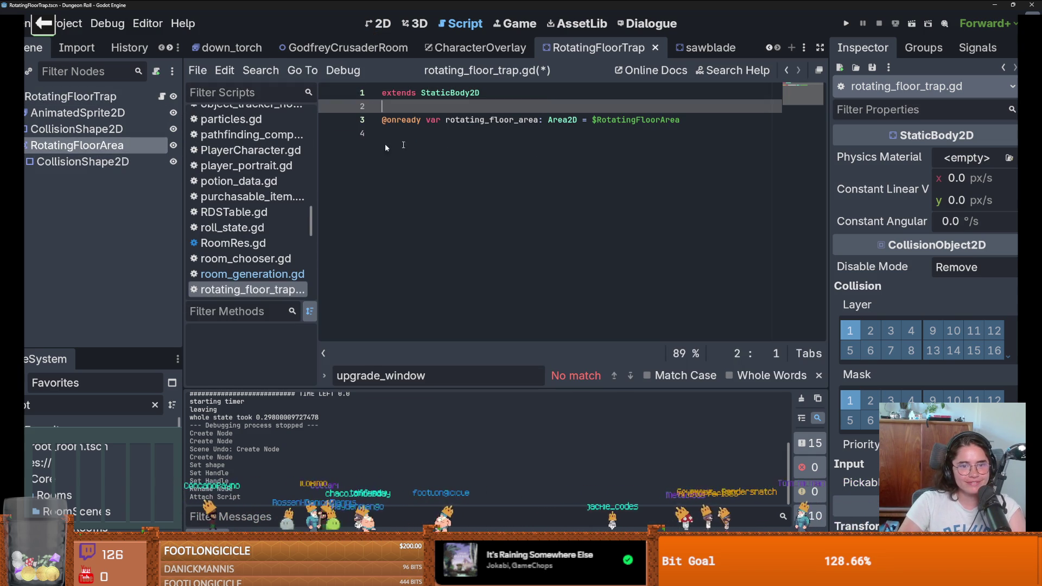
left_click(434, 143)
key("Return")
type("func _")
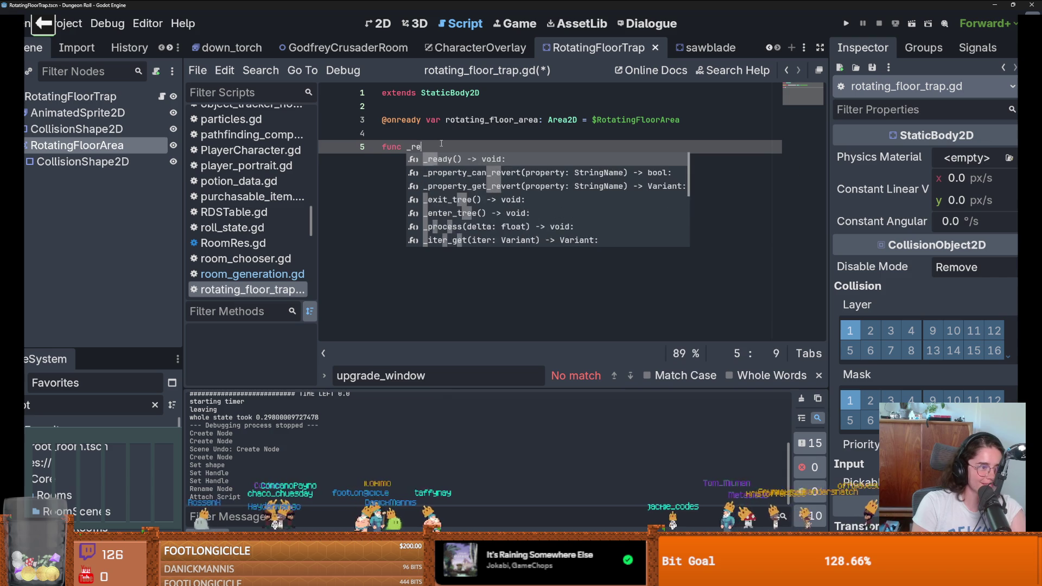
type("rea")
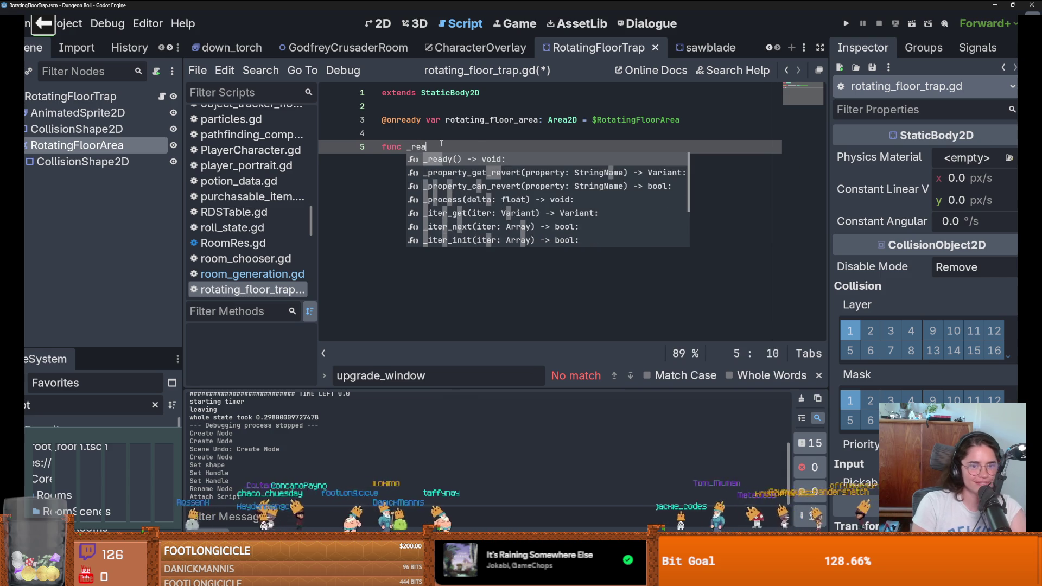
key("Return")
key("Return")
key("ctrl+s")
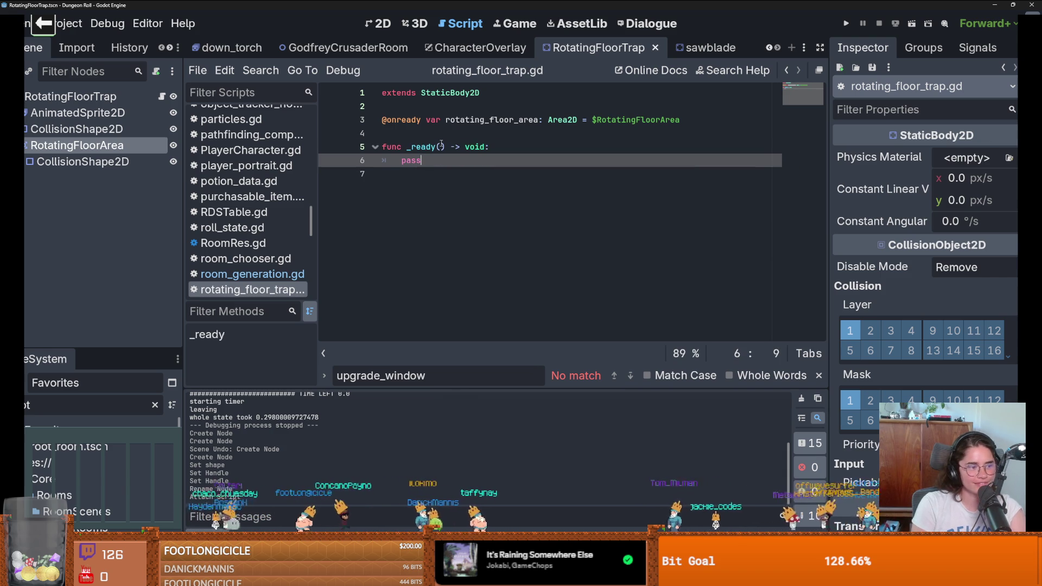
- Move into the _ready function body and select its pass statement
key("Up")
key("Up")
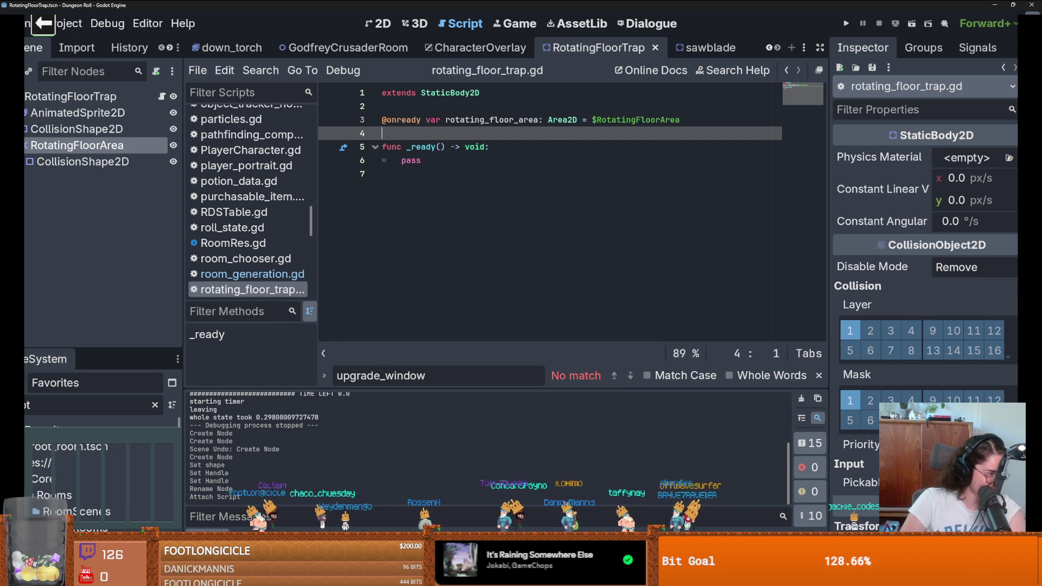
left_click(454, 154)
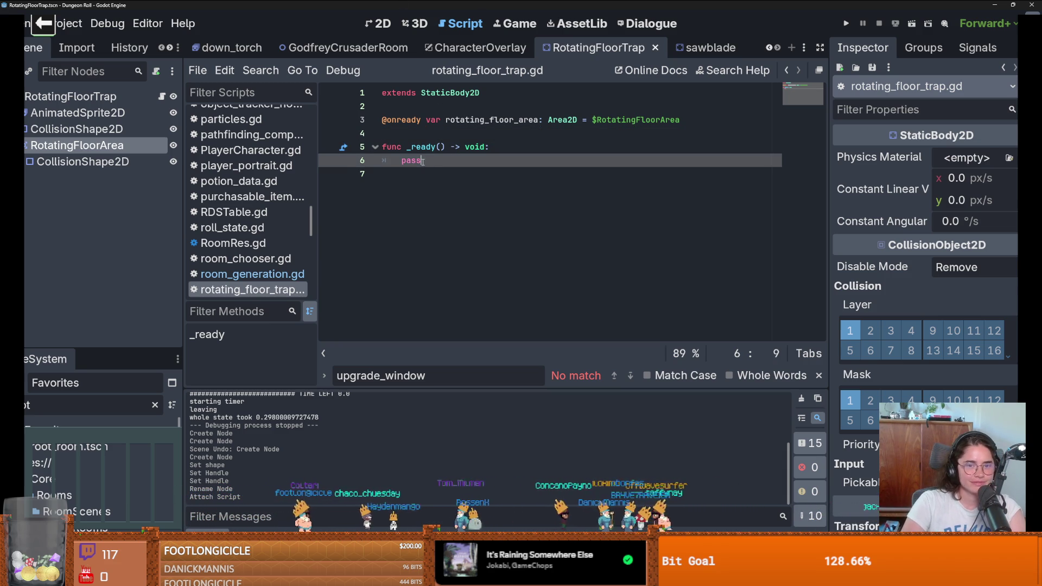
left_click(431, 147)
double_click(491, 120)
left_click(415, 161)
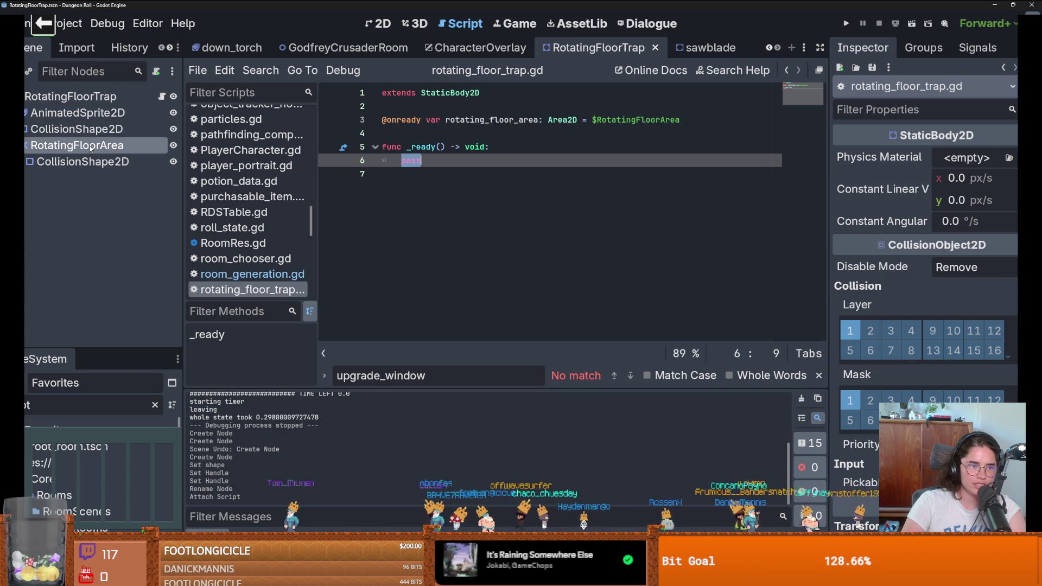
- Widen the scene tree panel, zoom the 2D viewport and save the RotatingFloorTrap scene
right_click(84, 97)
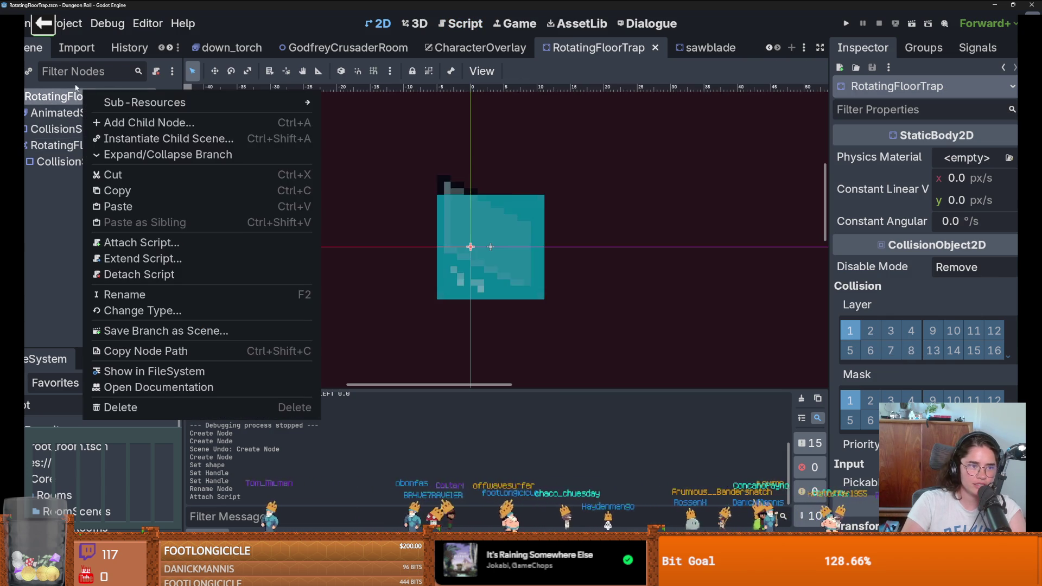
left_click(31, 73)
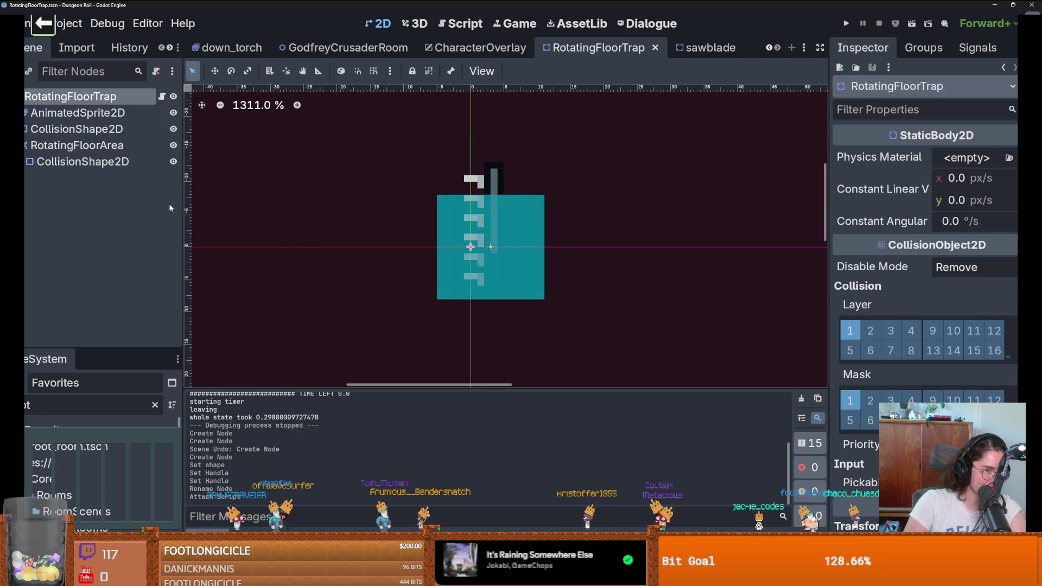
mouse_move(185, 209)
left_mouse_down()
mouse_move(254, 210)
mouse_move(231, 210)
left_mouse_up()
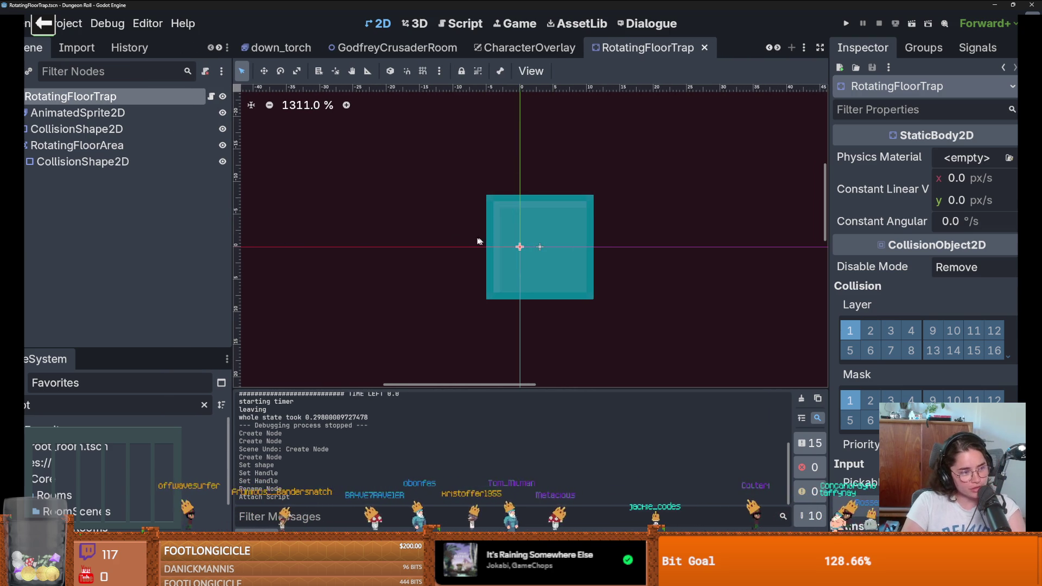
left_click_drag(233, 237, 253, 237)
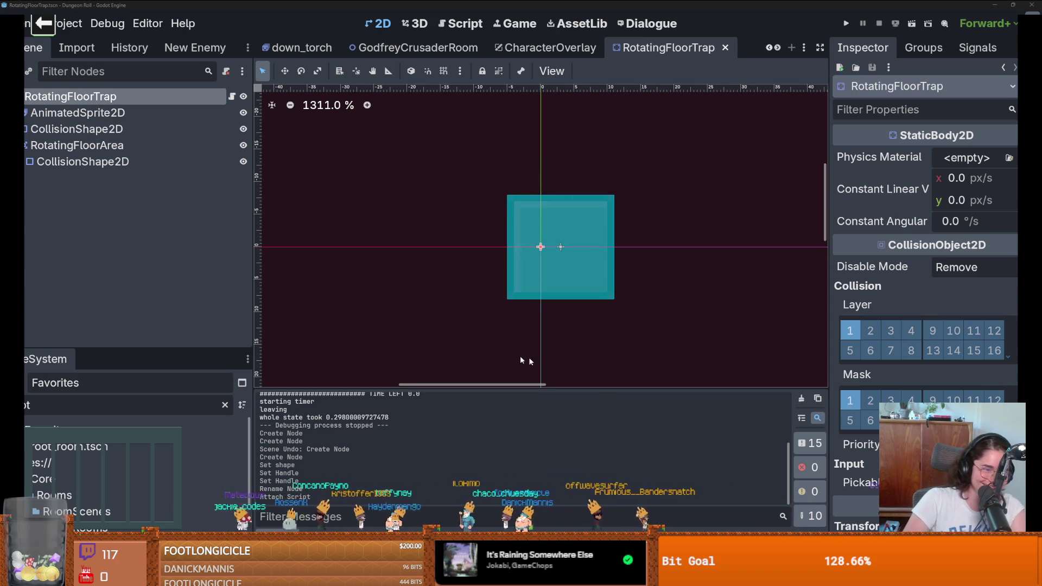
scroll(520, 356, "down", 1)
key("ctrl+s")
scroll(448, 300, "up", 2)
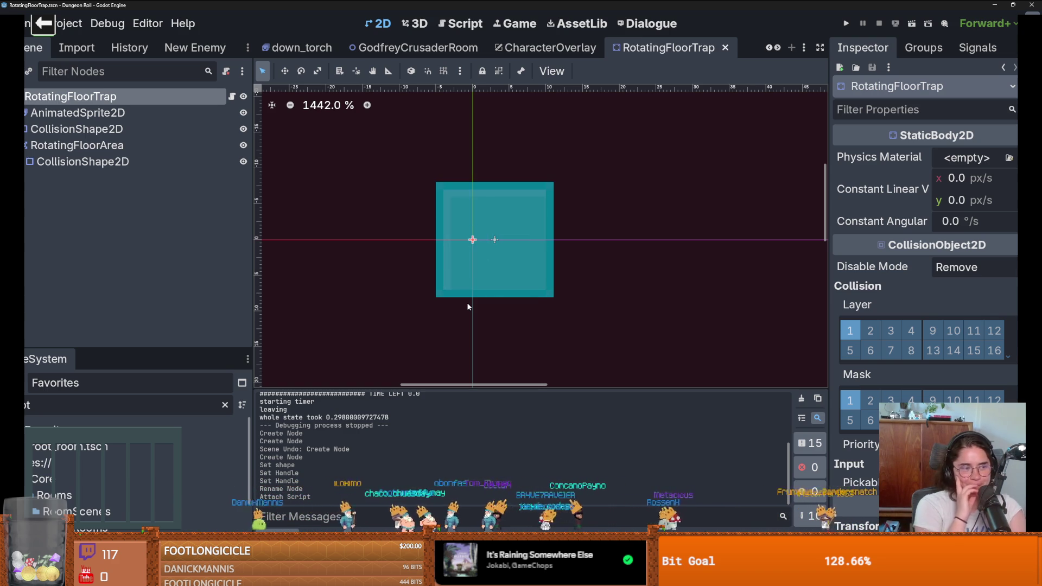
- Open rotating_floor_trap.gd and tidy the blank lines above the _ready function
key("ctrl+s")
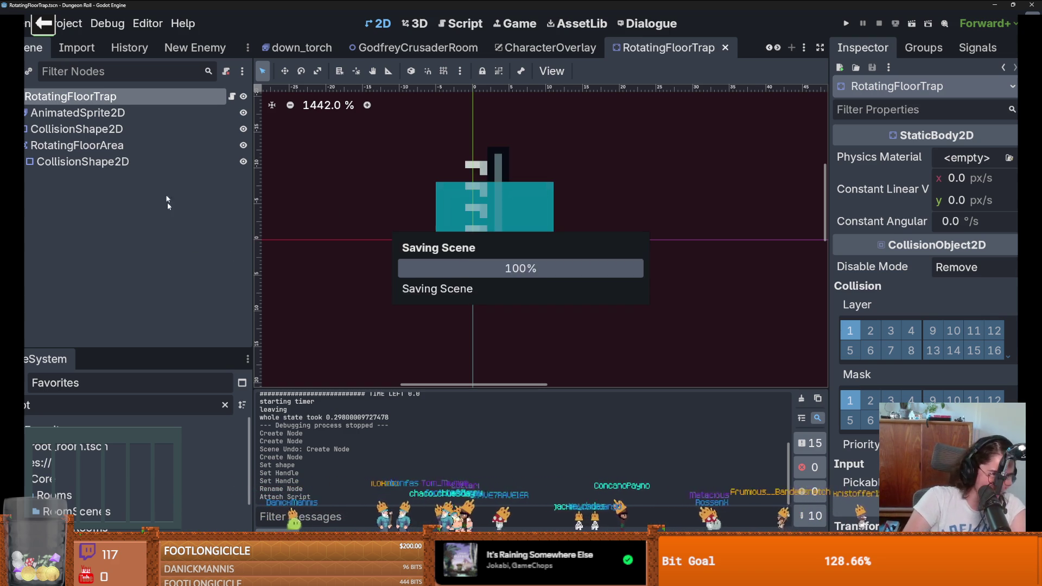
left_click(232, 96)
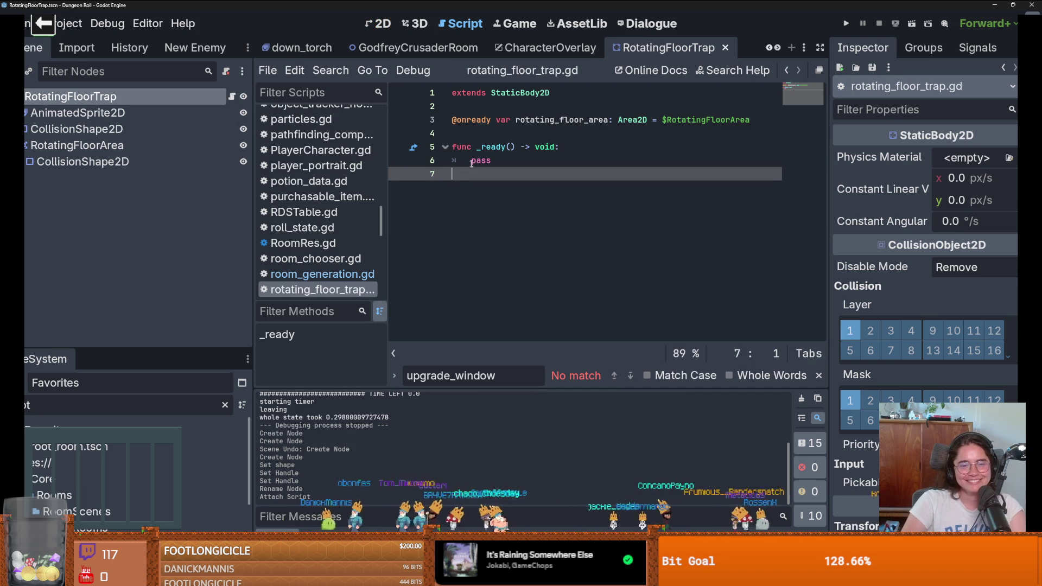
key("Up")
key("Up")
key("Return")
key("Up")
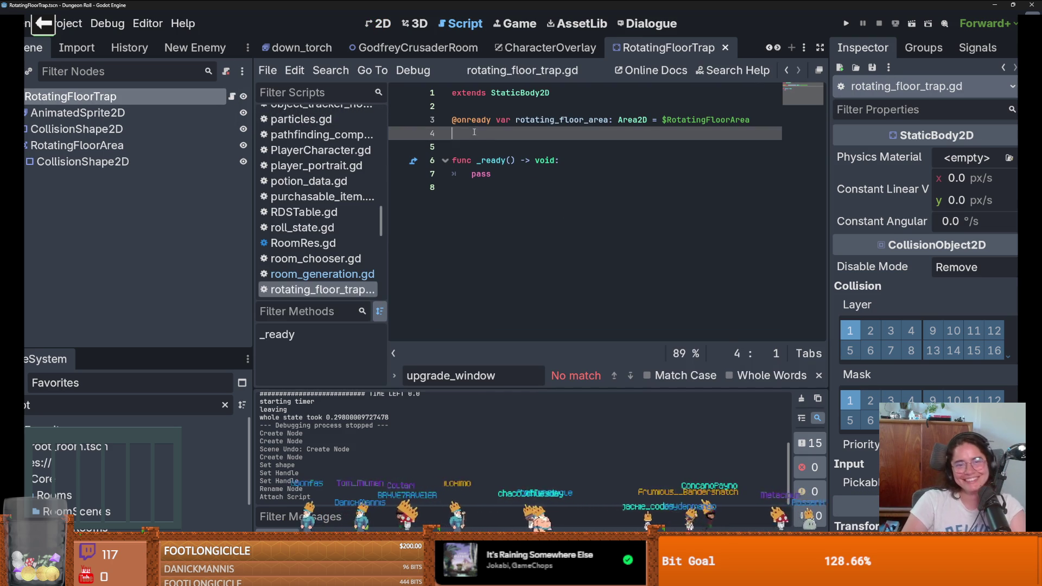
key("Return")
key("Down")
key("BackSpace")
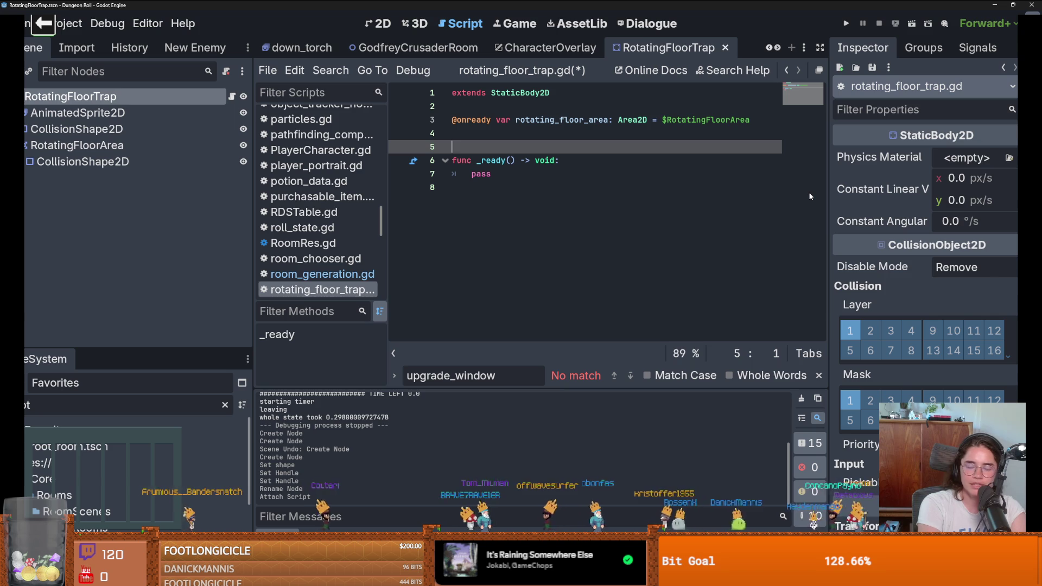
key("BackSpace")
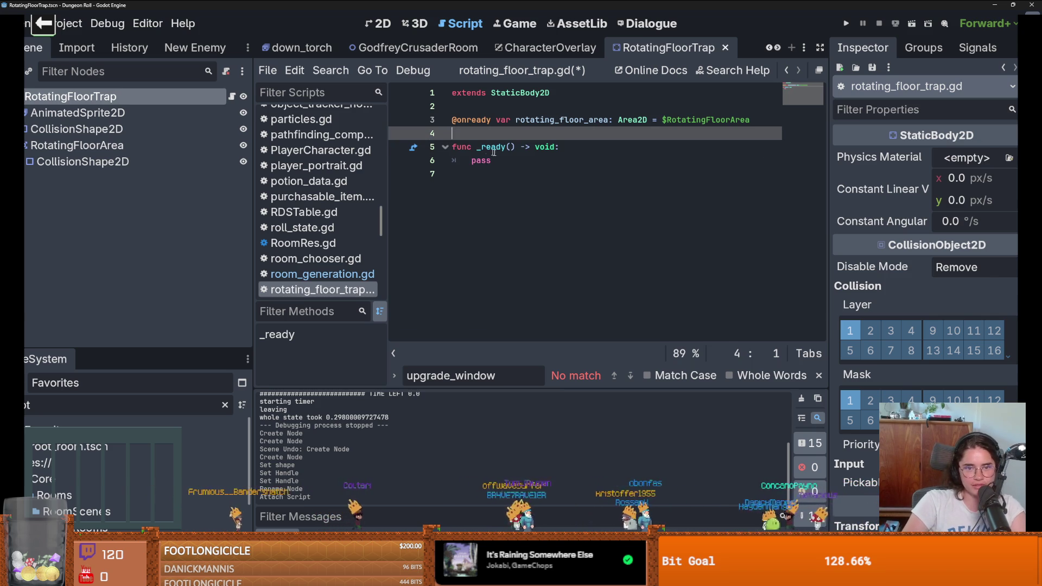
left_click(497, 162)
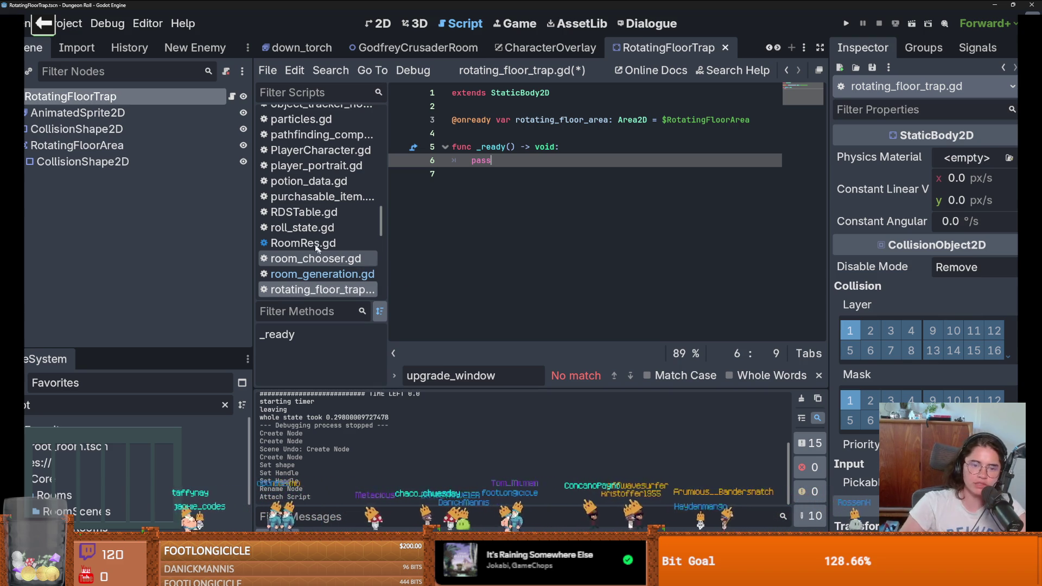
left_click(501, 134)
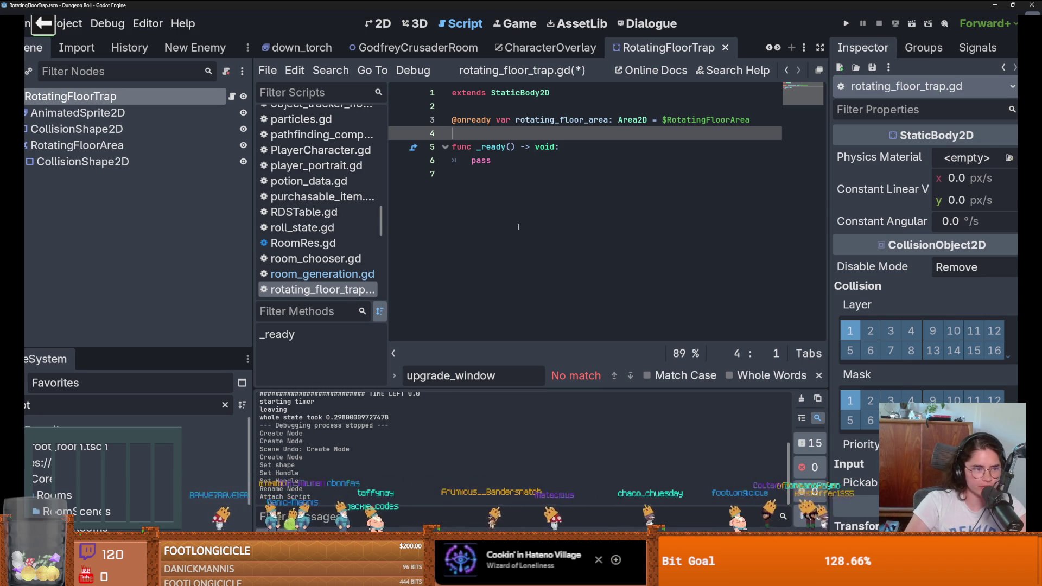
left_click(488, 121)
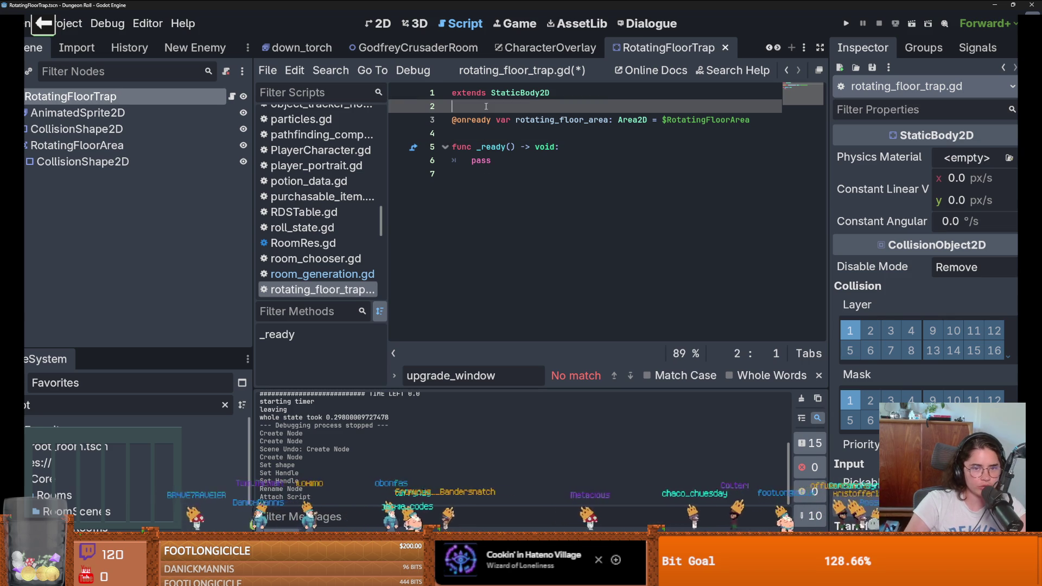
left_click(489, 131)
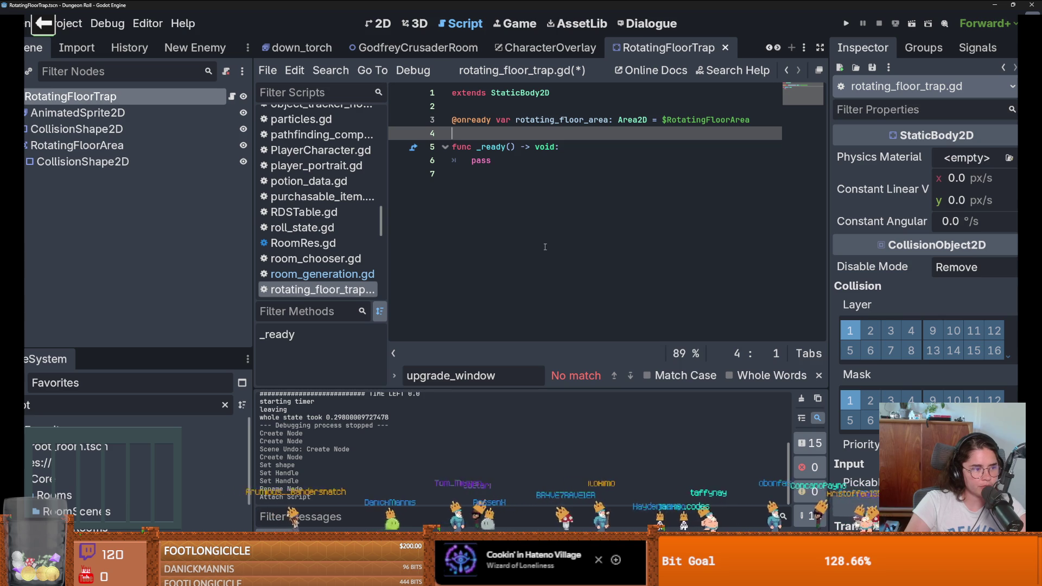
left_click(562, 222)
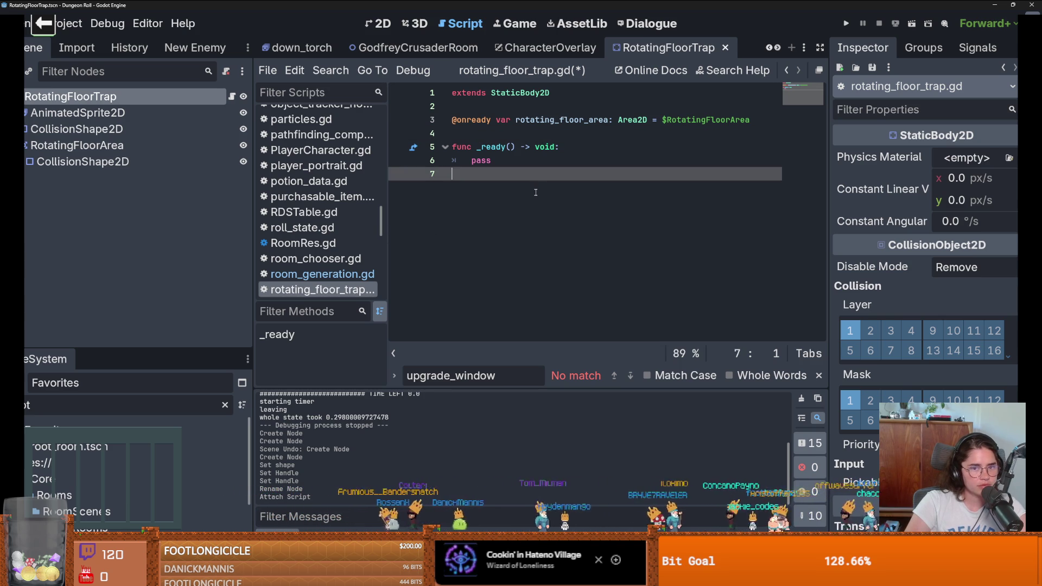
key("ctrl+s")
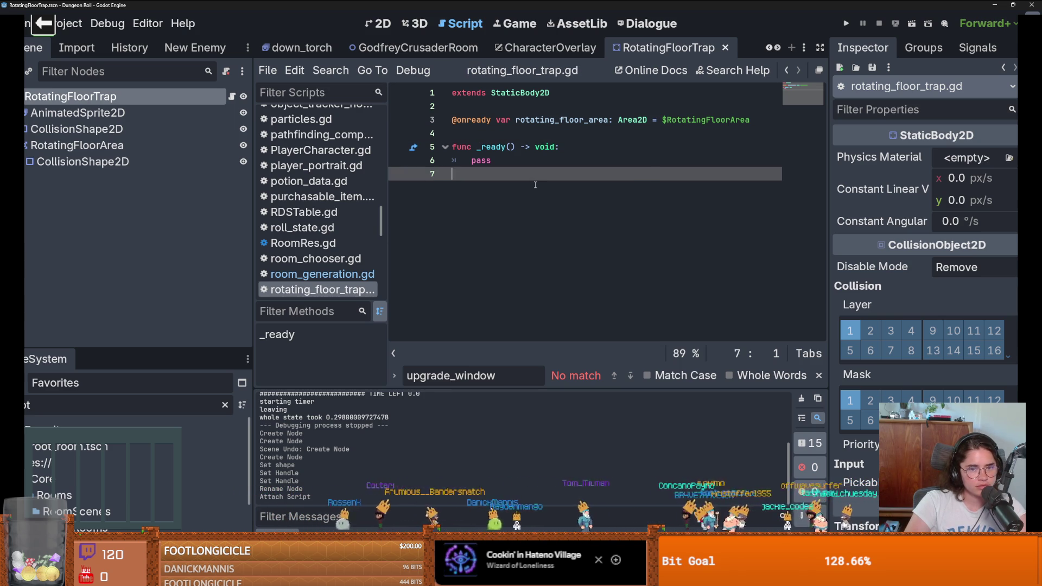
- Collapse RotatingFloorArea in the Scene dock, save, and switch to Paint
left_click(531, 165)
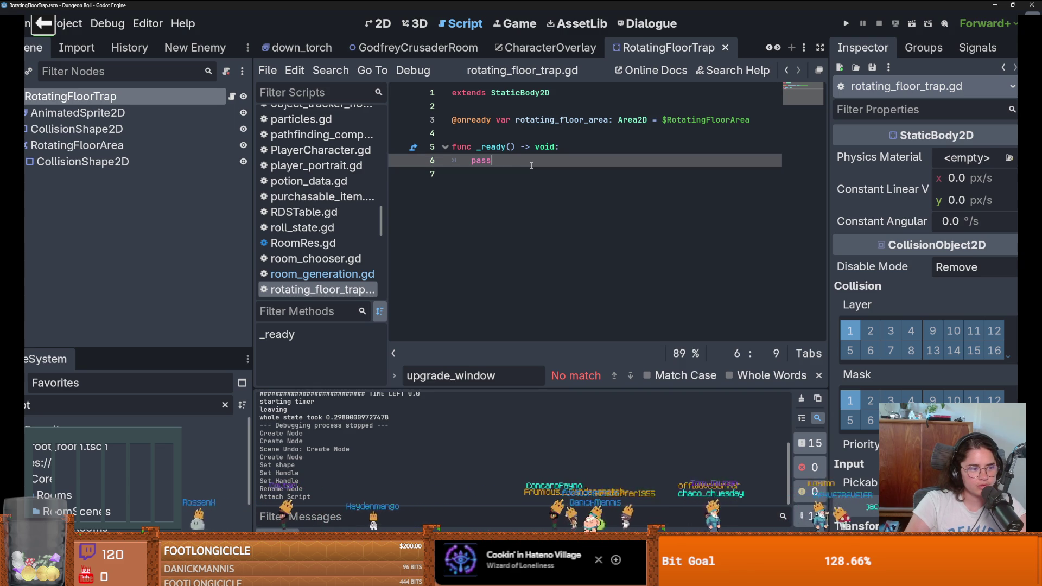
left_click(25, 146)
key("ctrl+s")
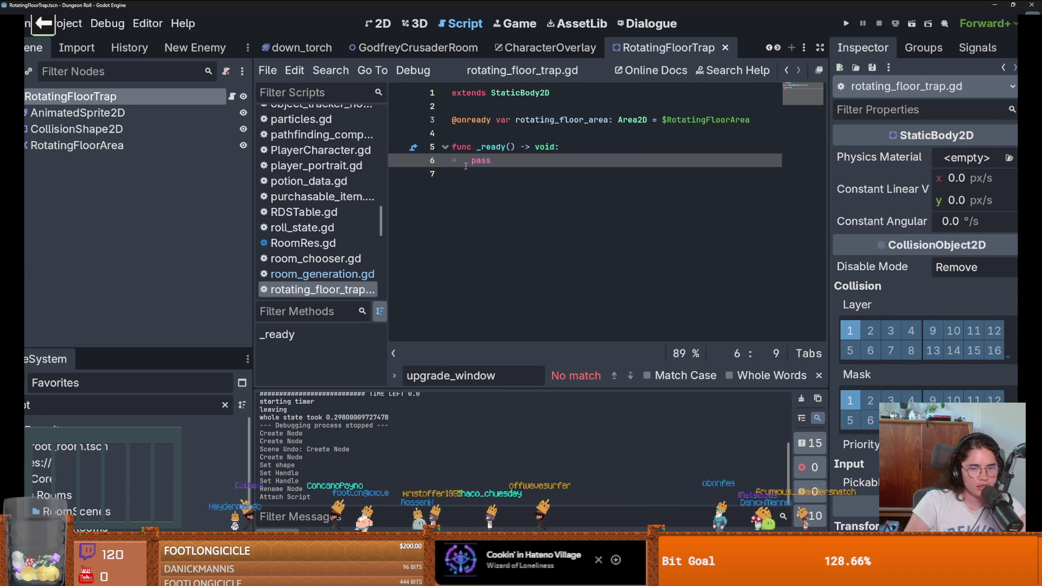
left_click(483, 175)
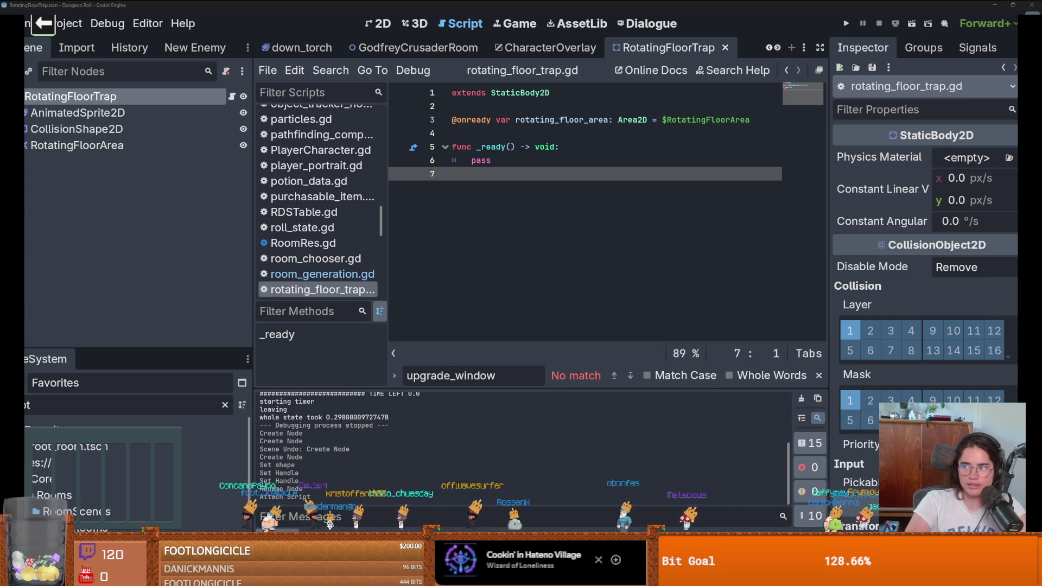
key("alt+Tab")
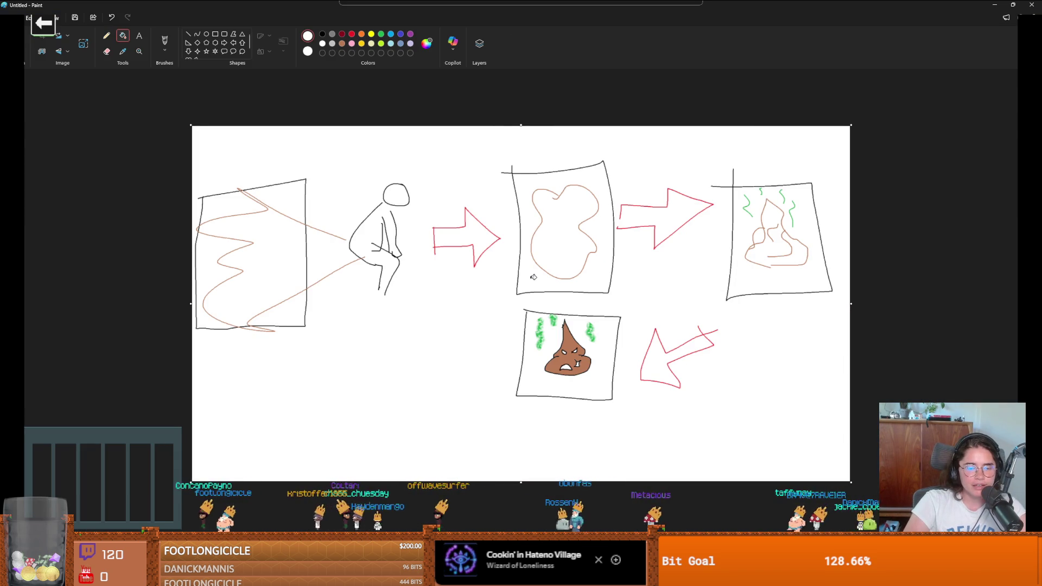
- Start a new blank Paint canvas, discarding the old sketch unsaved
left_click(10, 15)
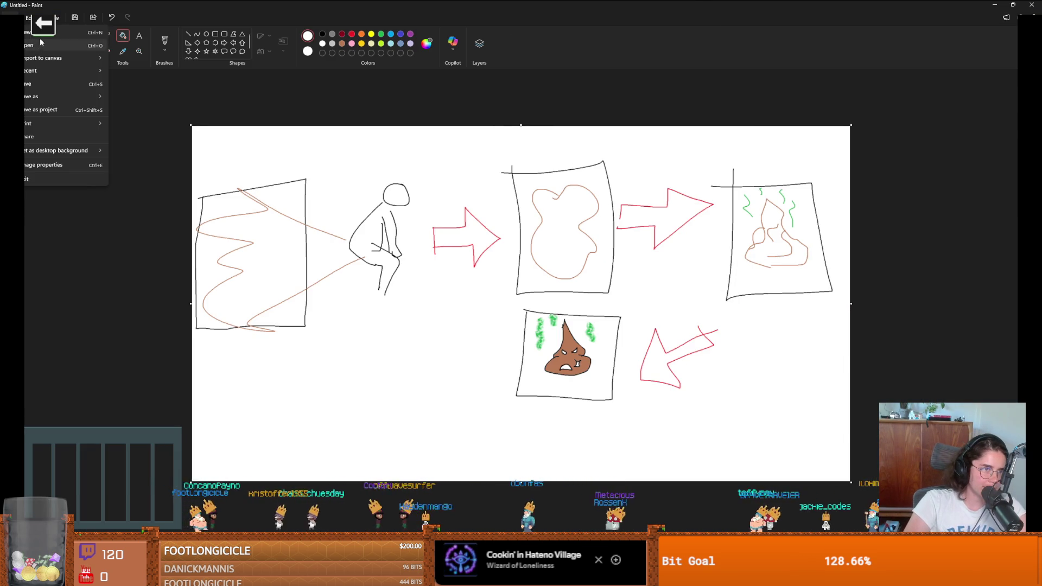
left_click(54, 44)
left_click(532, 298)
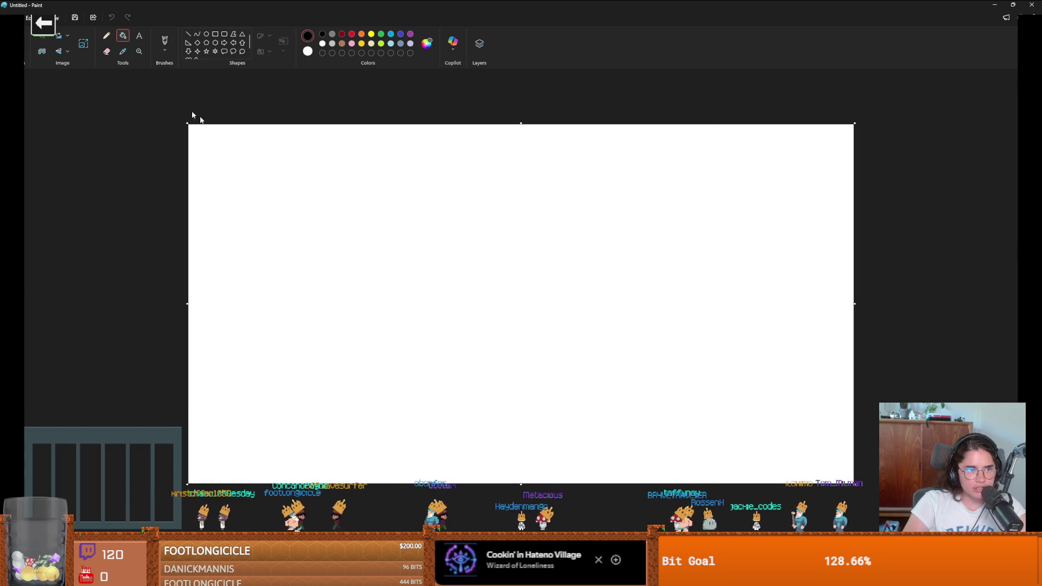
- Brush a top line with lines fanning down from its junction and a large left oval
left_click(164, 42)
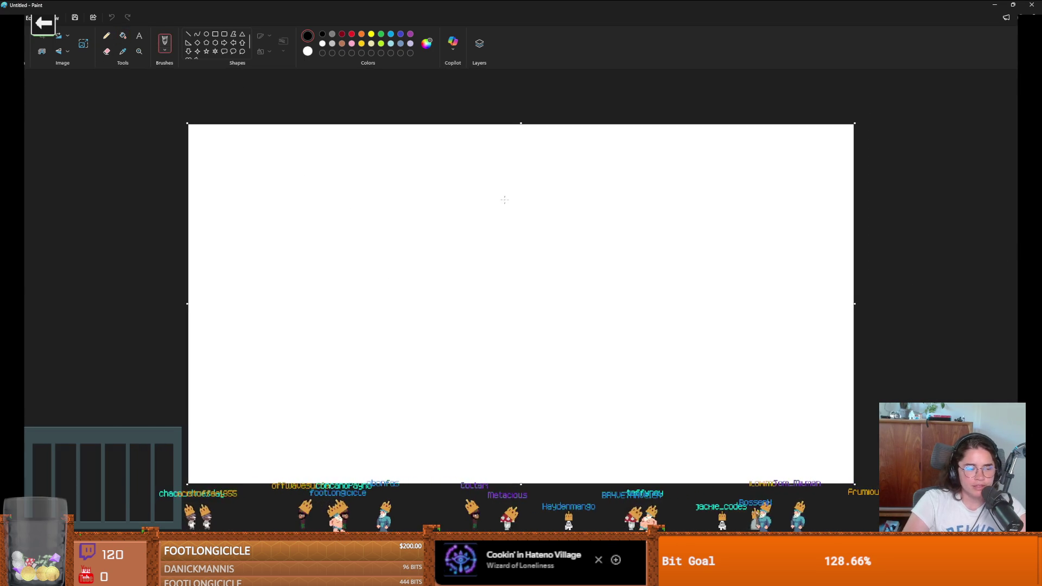
mouse_move(505, 156)
left_mouse_down()
mouse_move(348, 291)
mouse_move(353, 320)
mouse_move(336, 275)
left_mouse_up()
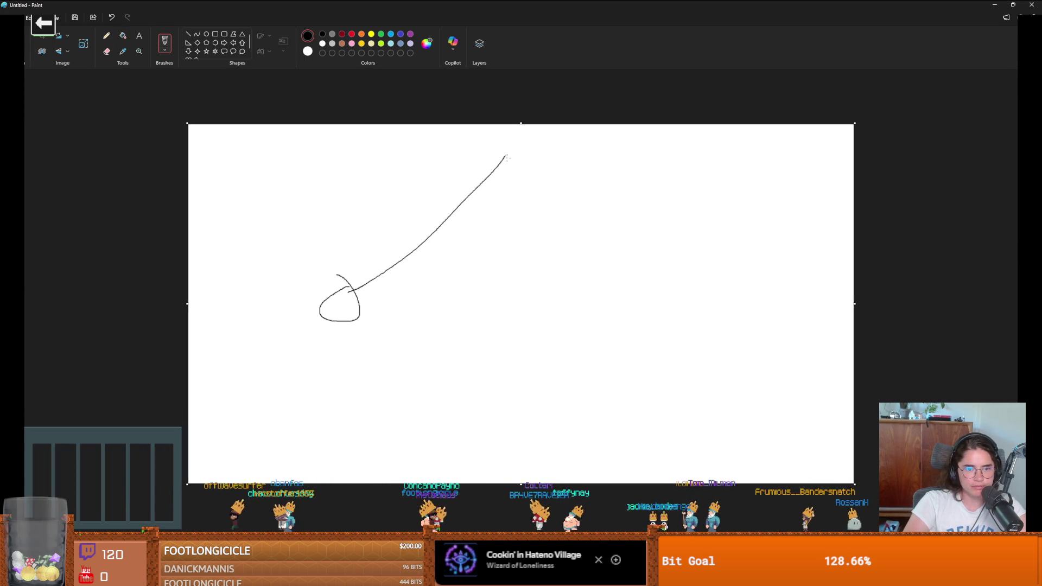
left_click_drag(315, 160, 649, 159)
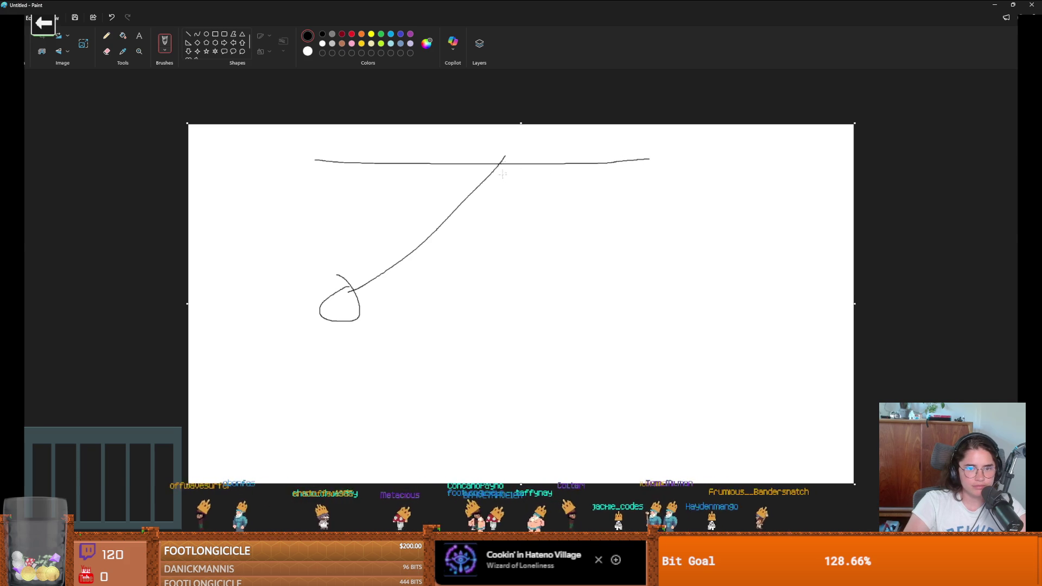
left_click_drag(502, 174, 459, 376)
key("ctrl+z")
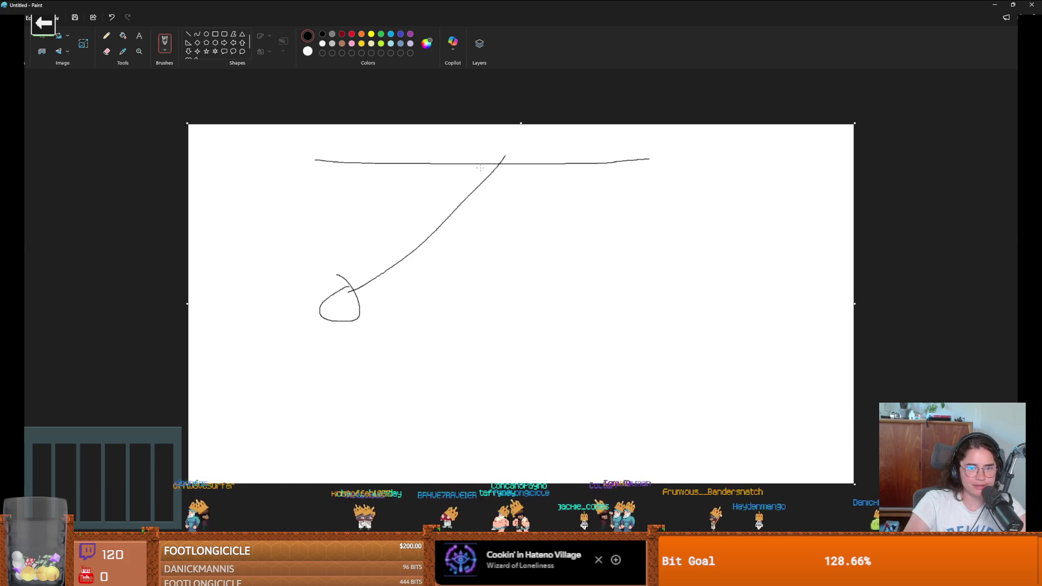
mouse_move(496, 162)
left_mouse_down()
mouse_move(246, 243)
mouse_move(551, 205)
mouse_move(792, 342)
left_mouse_up()
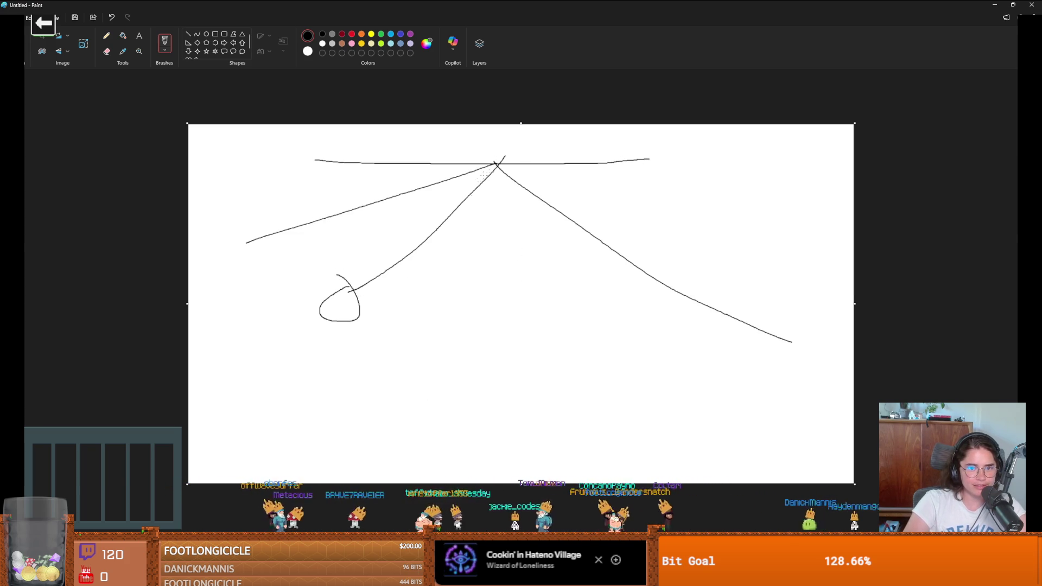
left_click_drag(481, 170, 247, 236)
mouse_move(255, 196)
left_mouse_down()
mouse_move(255, 280)
mouse_move(226, 191)
left_mouse_up()
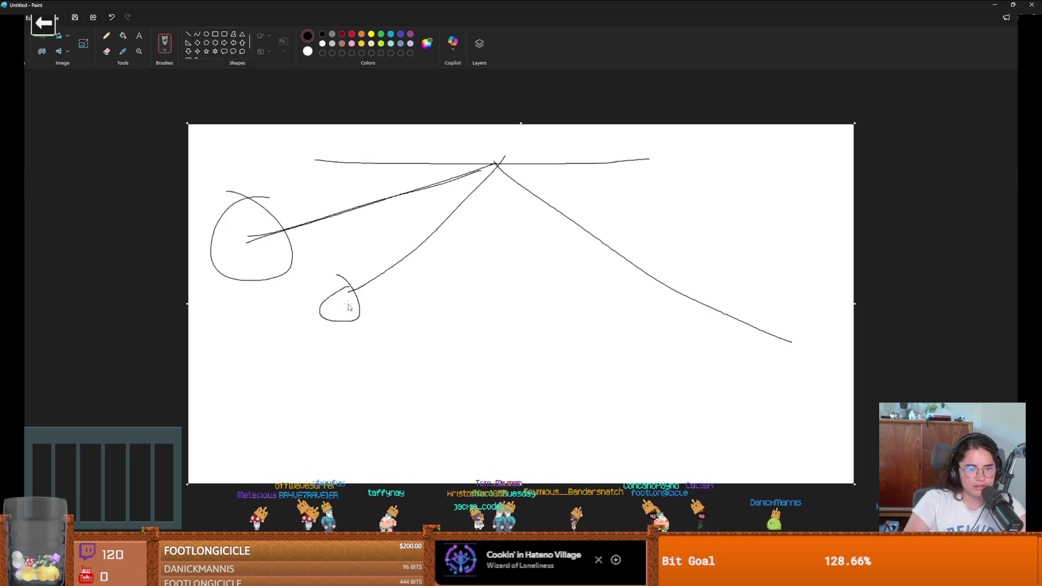
- Erase the line end inside the left oval and redraw loops and a curve there
left_click(106, 51)
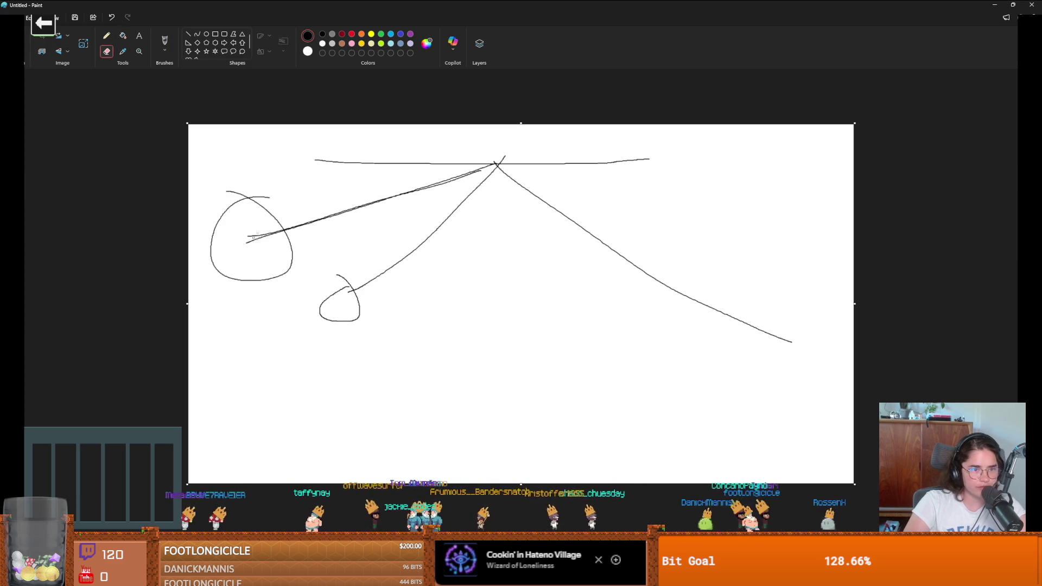
mouse_move(238, 251)
left_mouse_down()
mouse_move(266, 232)
mouse_move(254, 237)
left_mouse_up()
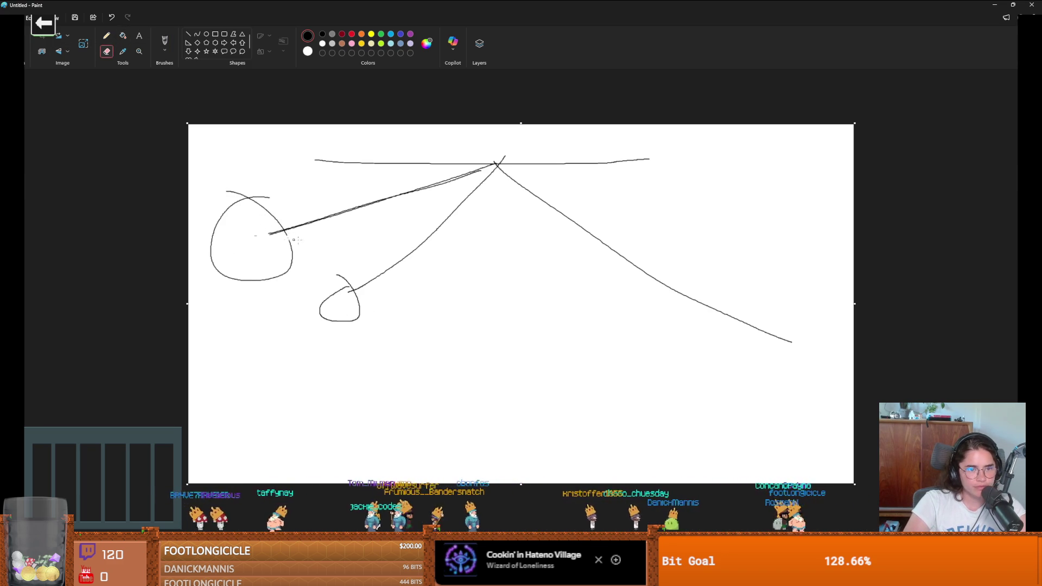
left_click(123, 36)
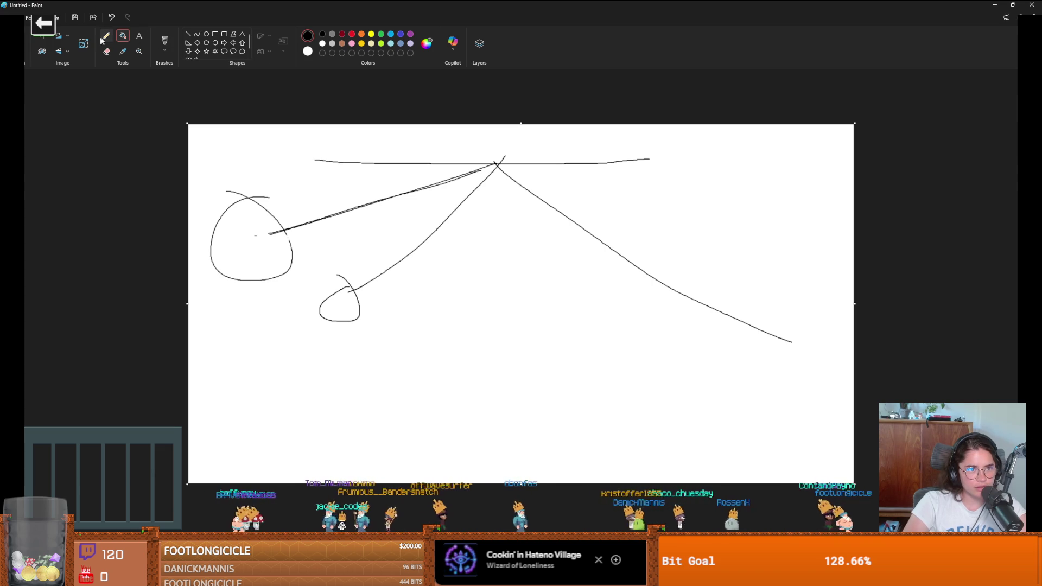
left_click(164, 41)
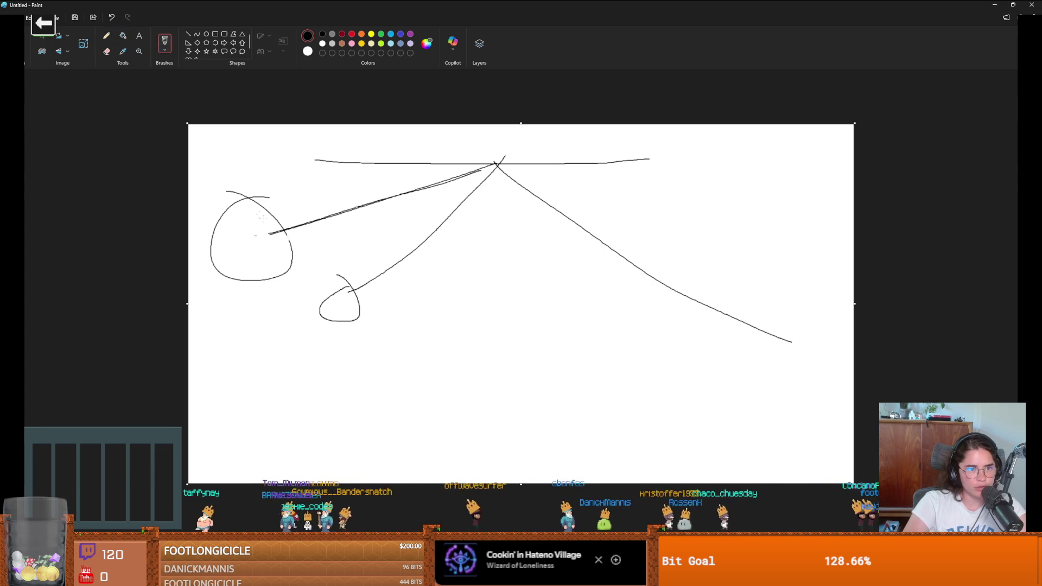
mouse_move(269, 199)
left_mouse_down()
mouse_move(271, 238)
mouse_move(239, 202)
left_mouse_up()
left_click_drag(274, 266, 239, 234)
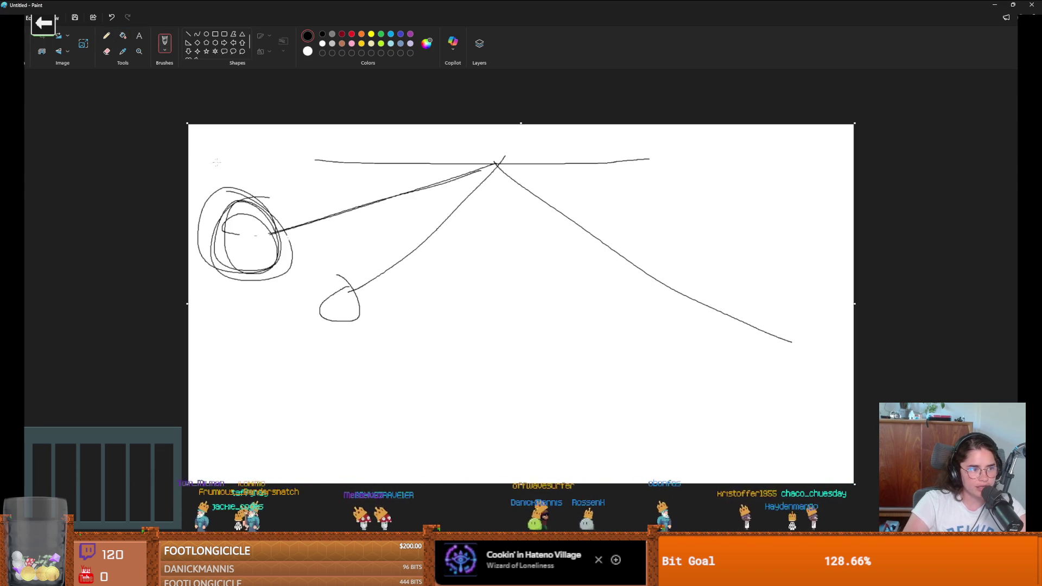
- Handwrite the labels 'mental', 'ill' and 'crazy' beside the sketch
mouse_move(214, 161)
left_mouse_down()
mouse_move(220, 153)
mouse_move(261, 161)
left_mouse_up()
left_click(266, 161)
left_click_drag(266, 149, 288, 159)
mouse_move(289, 138)
left_mouse_down()
mouse_move(289, 159)
mouse_move(245, 154)
mouse_move(268, 181)
left_mouse_up()
left_click(259, 168)
left_click_drag(273, 167, 275, 182)
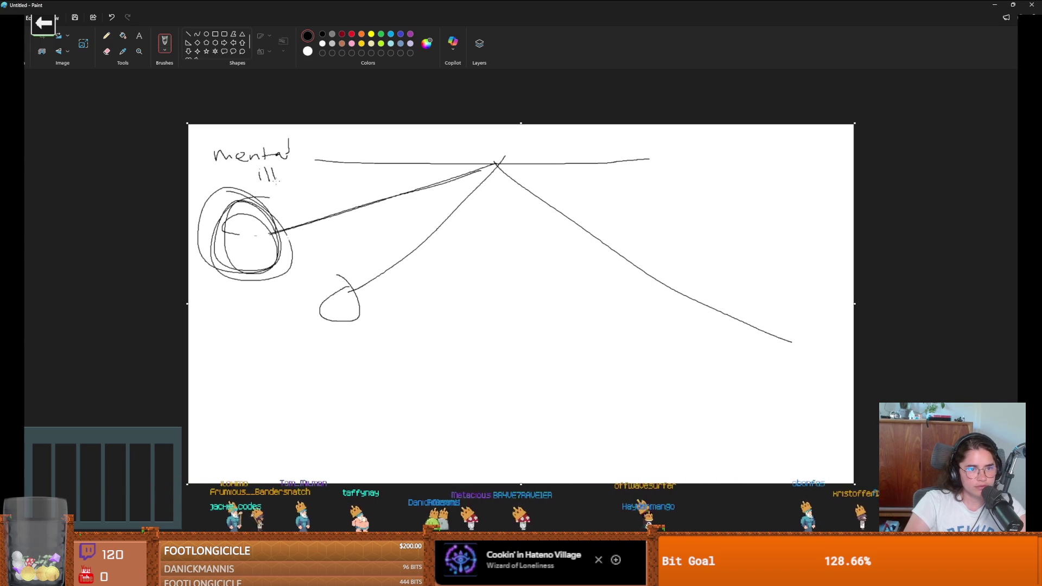
mouse_move(242, 314)
left_mouse_down()
mouse_move(224, 325)
mouse_move(242, 329)
left_mouse_up()
mouse_move(250, 328)
left_mouse_down()
mouse_move(264, 315)
mouse_move(279, 323)
left_mouse_up()
left_click_drag(280, 314, 300, 324)
mouse_move(307, 311)
left_mouse_down()
mouse_move(302, 344)
mouse_move(215, 141)
mouse_move(309, 331)
mouse_move(350, 261)
mouse_move(239, 317)
left_mouse_up()
- Undo the handwritten words and draw a tall vertical line through the sketch
key("ctrl+z")
key("ctrl+z")
key("ctrl+z")
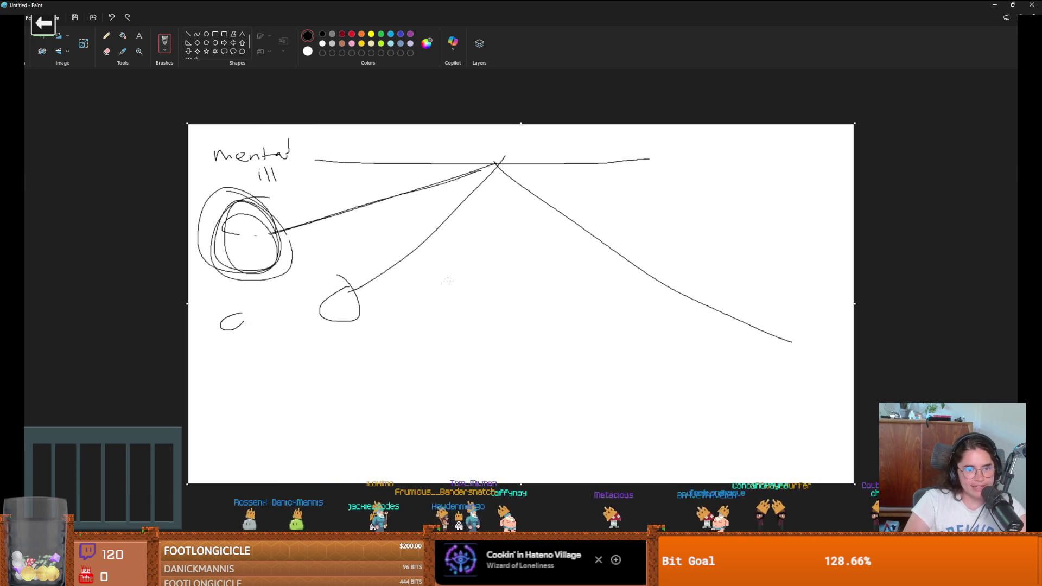
key("ctrl+z")
key("ctrl+z")
key("ctrl+z")
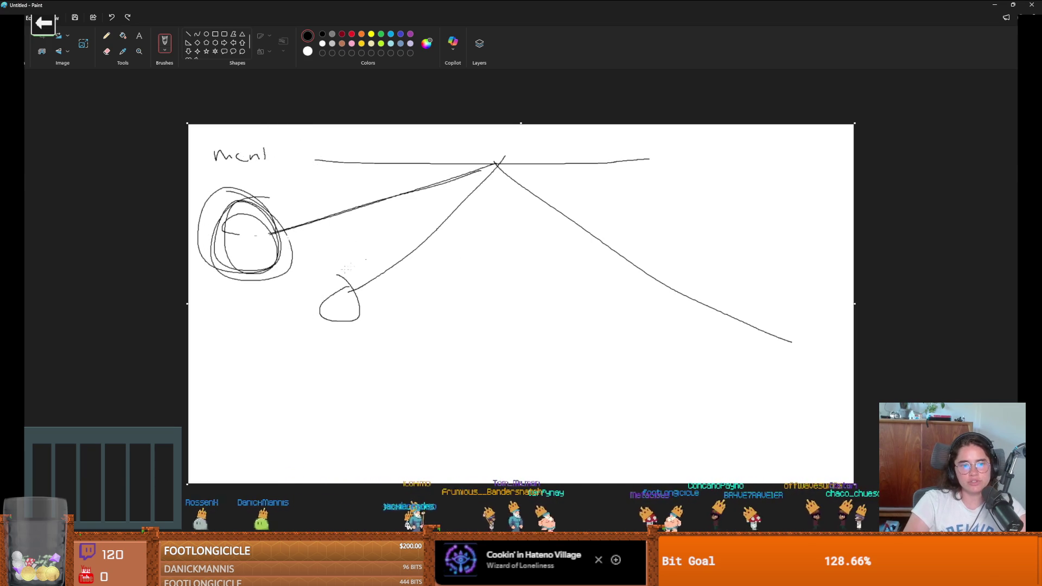
mouse_move(468, 141)
left_mouse_down()
mouse_move(458, 381)
mouse_move(466, 345)
mouse_move(427, 351)
left_mouse_up()
- Draw a long curve from the apex, a bottom base line and a ball at its right end
key("ctrl+z")
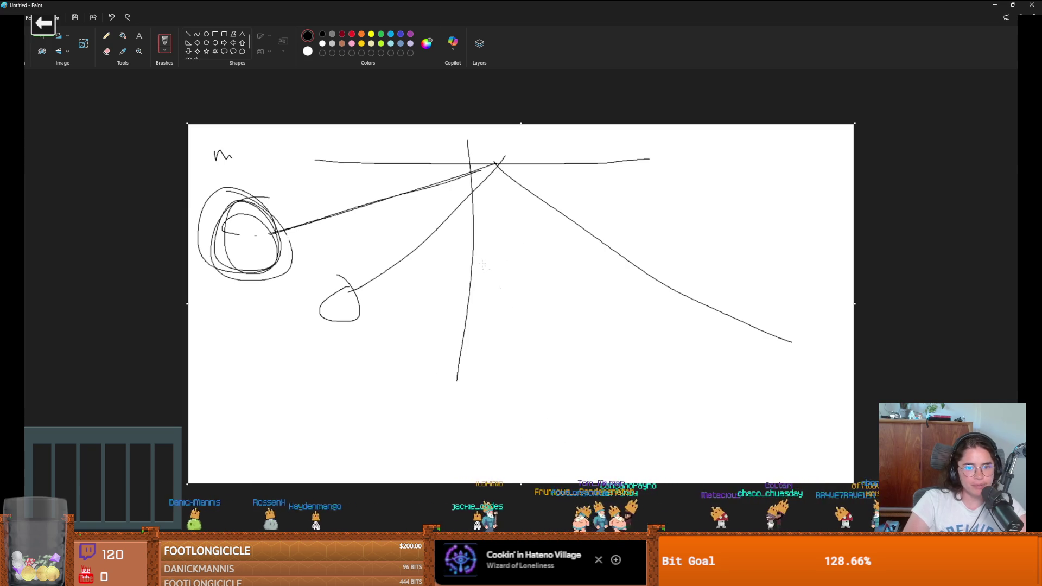
mouse_move(441, 184)
left_mouse_down()
mouse_move(457, 208)
mouse_move(795, 308)
mouse_move(739, 259)
mouse_move(705, 275)
left_mouse_up()
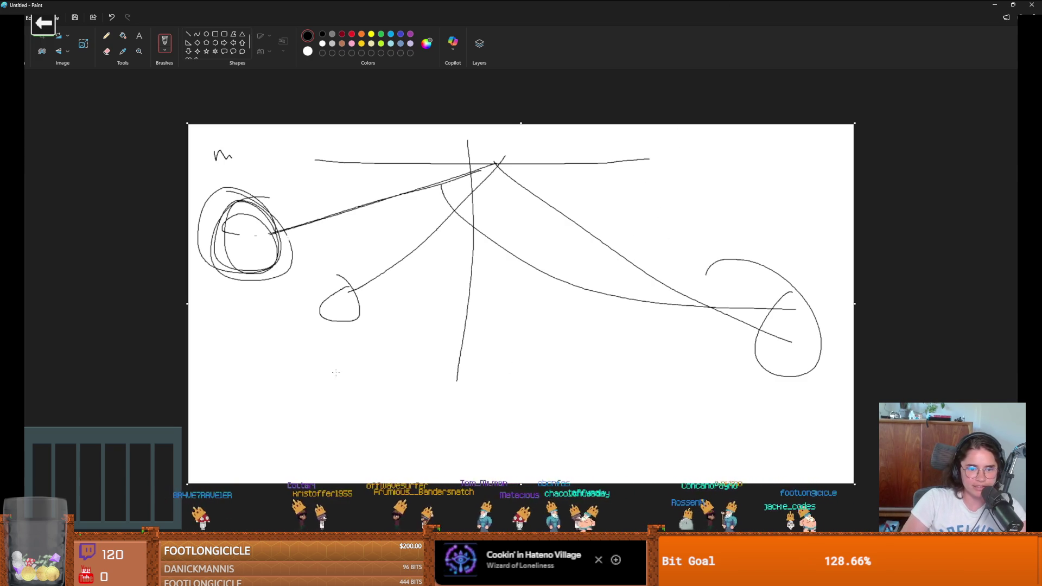
mouse_move(247, 379)
left_mouse_down()
mouse_move(247, 430)
mouse_move(812, 401)
mouse_move(816, 453)
left_mouse_up()
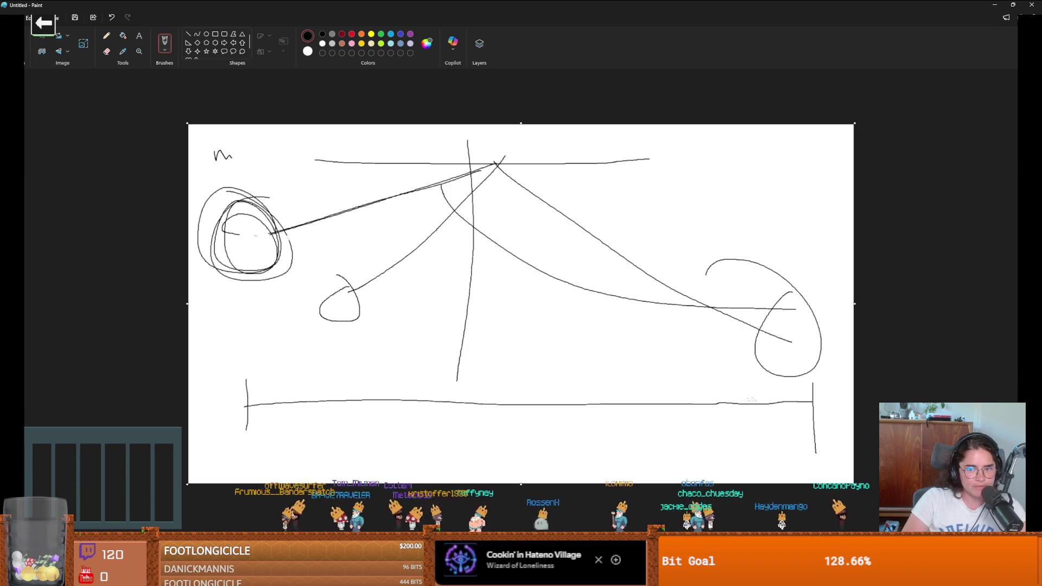
mouse_move(808, 388)
left_mouse_down()
mouse_move(813, 419)
mouse_move(830, 410)
mouse_move(792, 418)
mouse_move(808, 395)
mouse_move(827, 412)
mouse_move(797, 418)
mouse_move(829, 391)
left_mouse_up()
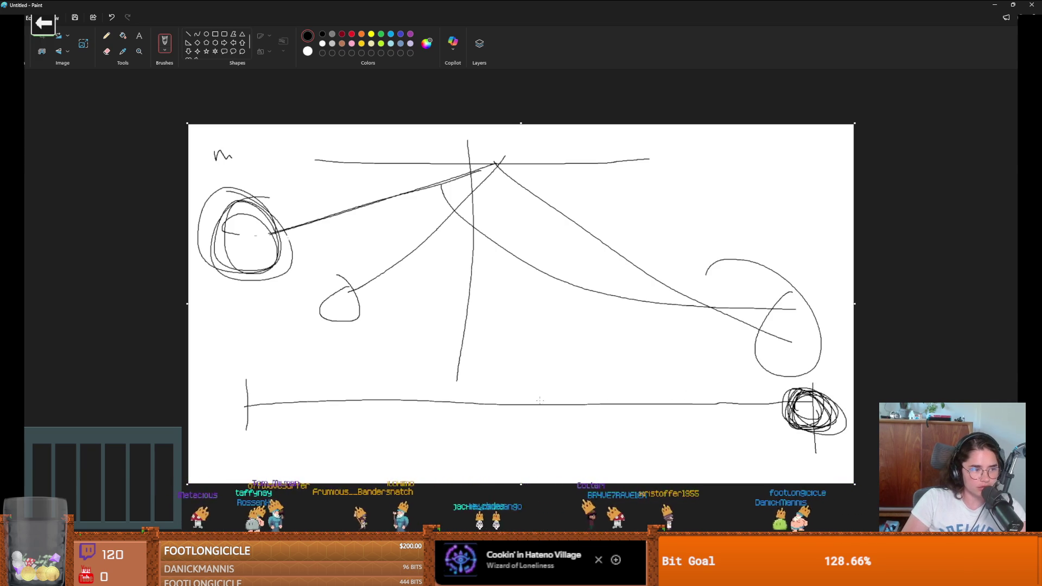
- Draw a floor line lined with short spikes along its length
left_click_drag(734, 393, 361, 386)
mouse_move(357, 354)
left_mouse_down()
mouse_move(357, 379)
mouse_move(312, 375)
left_mouse_up()
left_click_drag(477, 352, 482, 372)
left_click_drag(561, 351, 573, 370)
mouse_move(617, 354)
left_mouse_down()
mouse_move(630, 367)
mouse_move(691, 374)
left_mouse_up()
left_click_drag(732, 363, 738, 379)
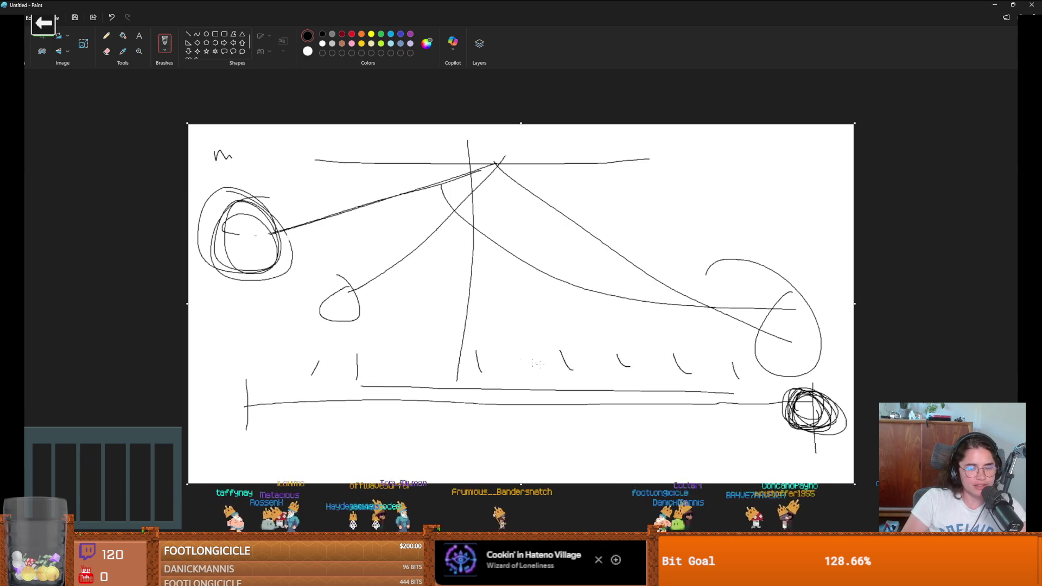
- Add a small rectangle, a darkened middle circle and an arrow toward the bottom-right ball
mouse_move(416, 271)
left_mouse_down()
mouse_move(413, 296)
mouse_move(447, 263)
mouse_move(404, 265)
left_mouse_up()
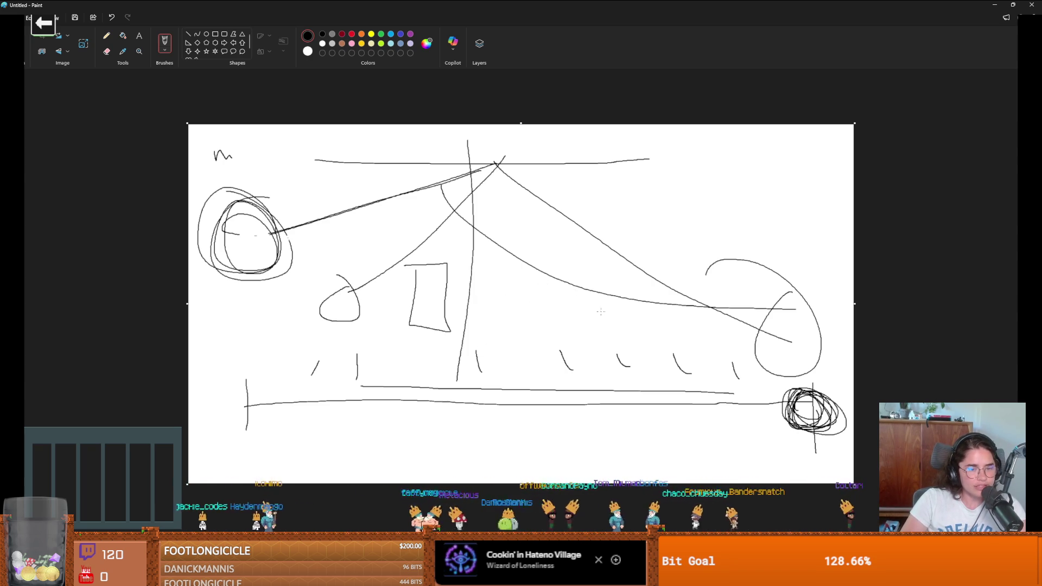
mouse_move(567, 287)
left_mouse_down()
mouse_move(518, 343)
mouse_move(578, 314)
mouse_move(572, 304)
left_mouse_up()
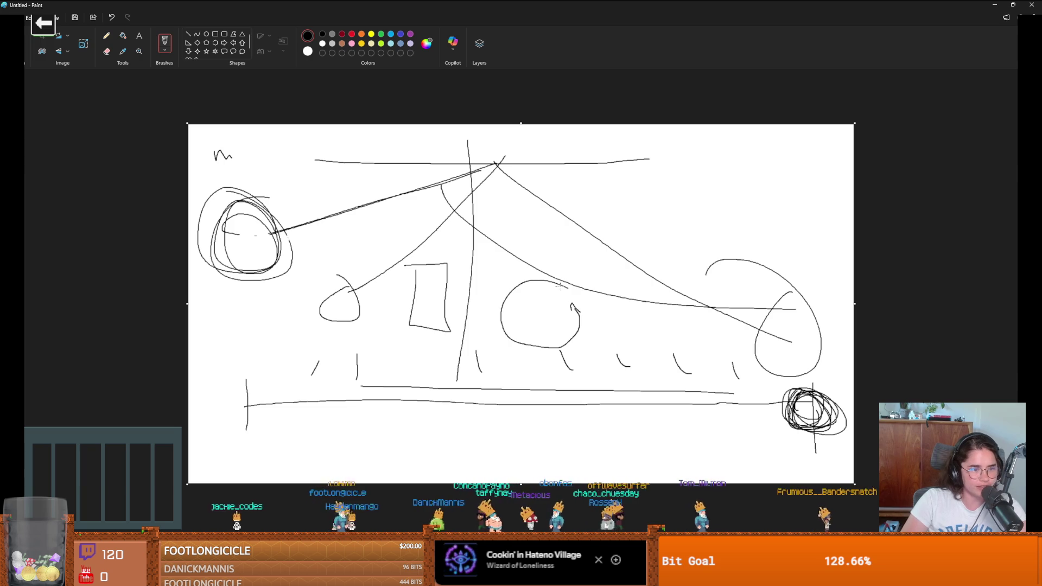
mouse_move(566, 320)
left_mouse_down()
mouse_move(591, 304)
mouse_move(521, 341)
mouse_move(575, 282)
mouse_move(570, 308)
mouse_move(556, 295)
left_mouse_up()
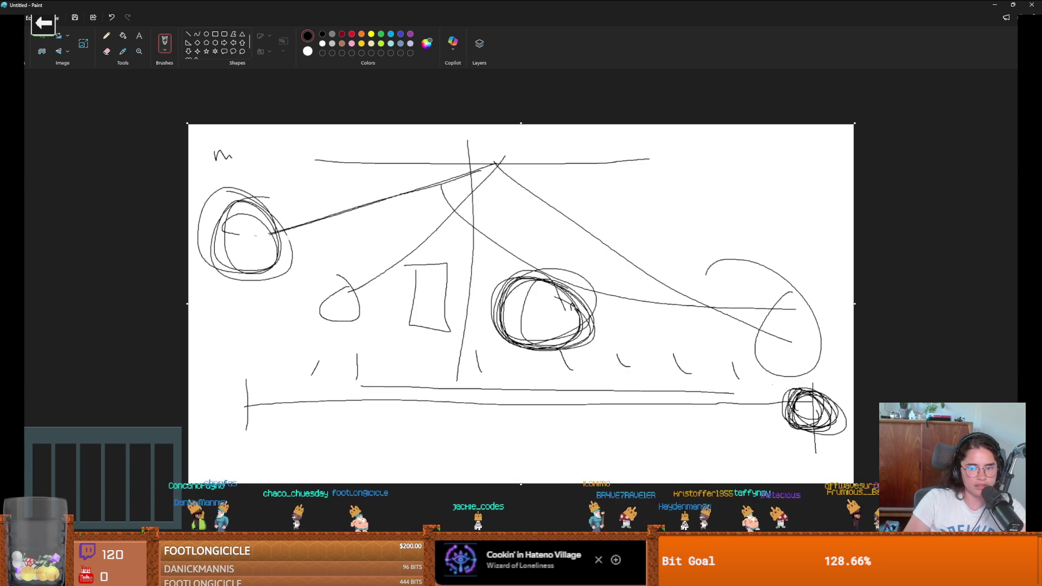
mouse_move(652, 437)
left_mouse_down()
mouse_move(749, 432)
mouse_move(746, 421)
mouse_move(767, 429)
left_mouse_up()
mouse_move(655, 441)
left_mouse_down()
mouse_move(768, 417)
mouse_move(763, 439)
left_mouse_up()
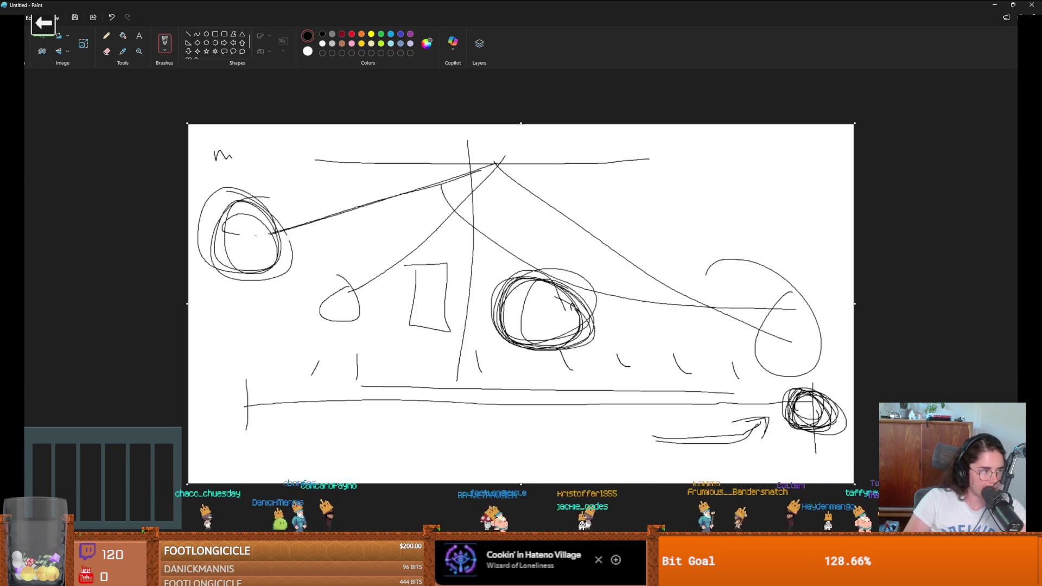
mouse_move(798, 374)
left_mouse_down()
mouse_move(673, 418)
mouse_move(849, 413)
mouse_move(716, 391)
mouse_move(762, 379)
mouse_move(846, 413)
mouse_move(705, 428)
mouse_move(797, 382)
mouse_move(776, 372)
mouse_move(679, 437)
mouse_move(706, 401)
mouse_move(808, 390)
mouse_move(841, 428)
mouse_move(706, 434)
mouse_move(798, 388)
mouse_move(706, 412)
left_mouse_up()
- Undo the ball loops, write 'dep' top right, cross it out, then return to Godot
key("ctrl+z")
key("ctrl+z")
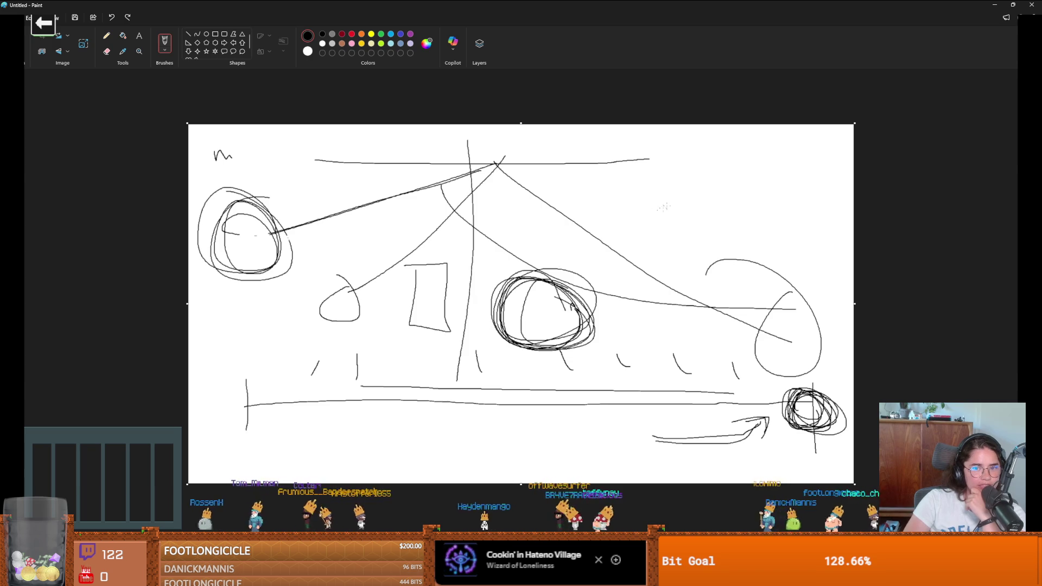
left_click_drag(682, 164, 686, 176)
mouse_move(694, 167)
left_mouse_down()
mouse_move(705, 160)
mouse_move(707, 173)
left_mouse_up()
mouse_move(715, 163)
left_mouse_down()
mouse_move(719, 191)
mouse_move(717, 172)
left_mouse_up()
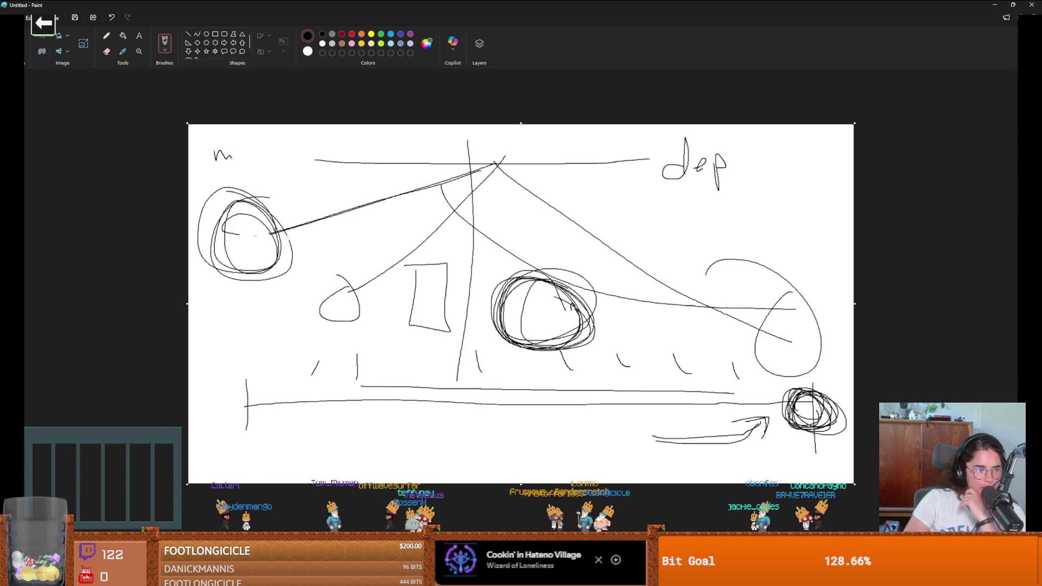
left_click_drag(661, 139, 753, 228)
left_click_drag(738, 144, 639, 214)
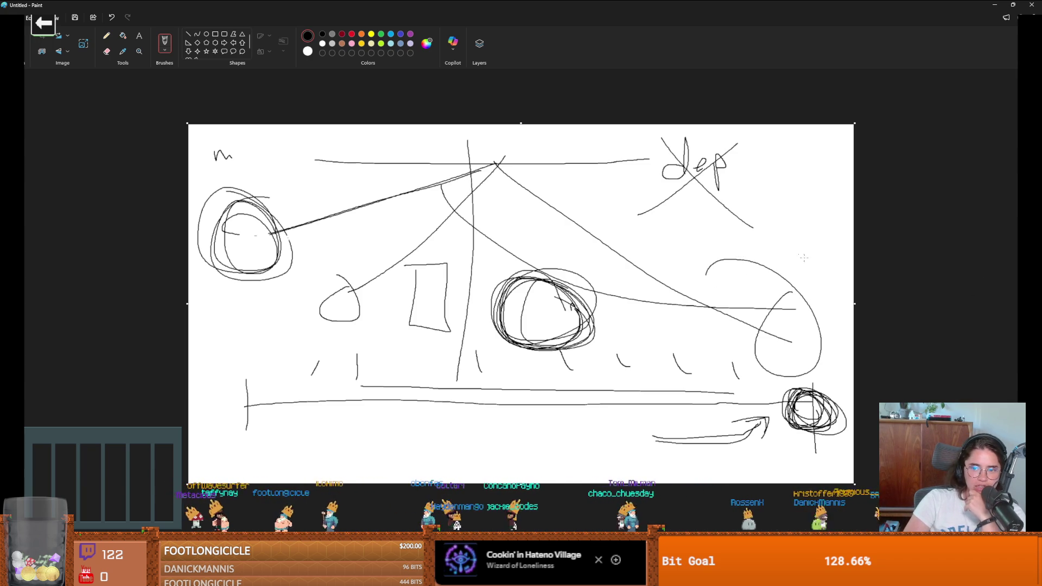
key("alt+Tab")
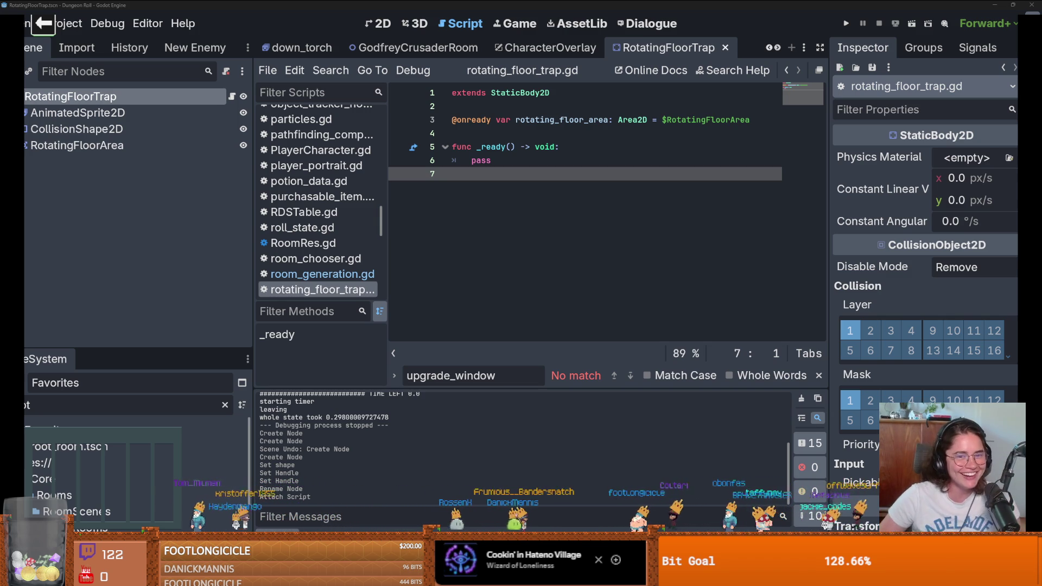
left_click(561, 150)
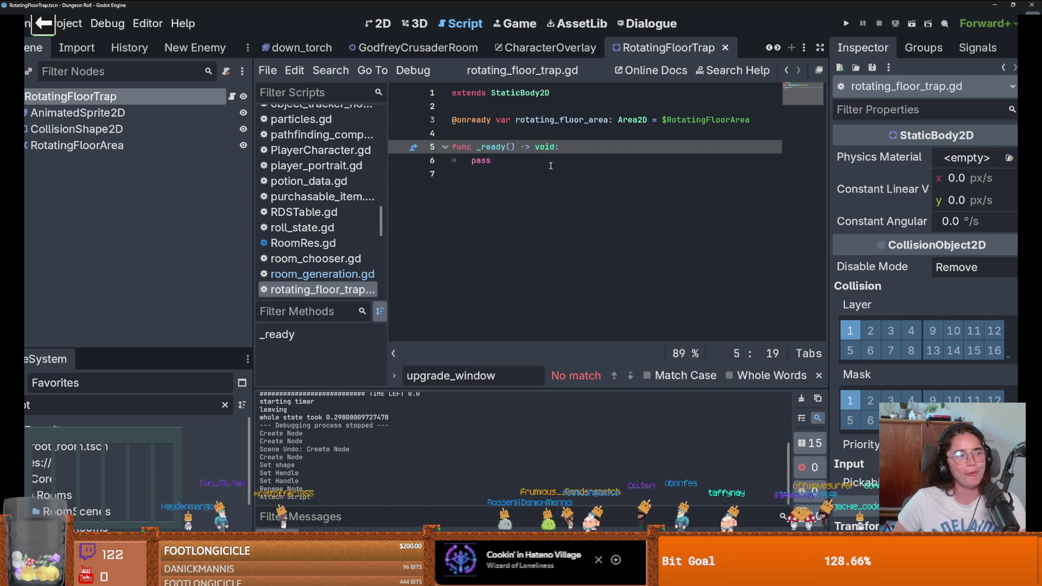
left_click(554, 163)
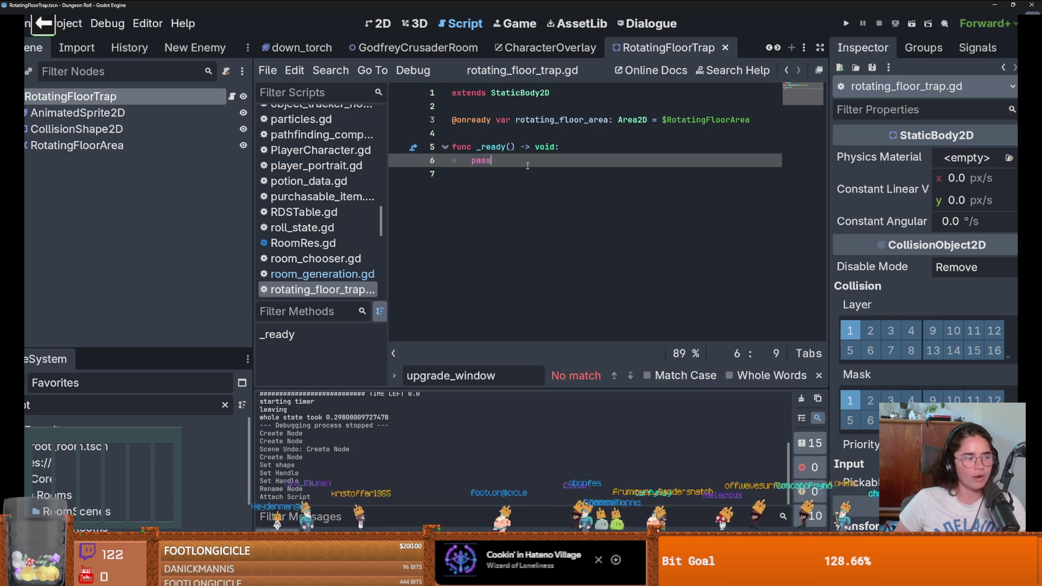
left_click(491, 144)
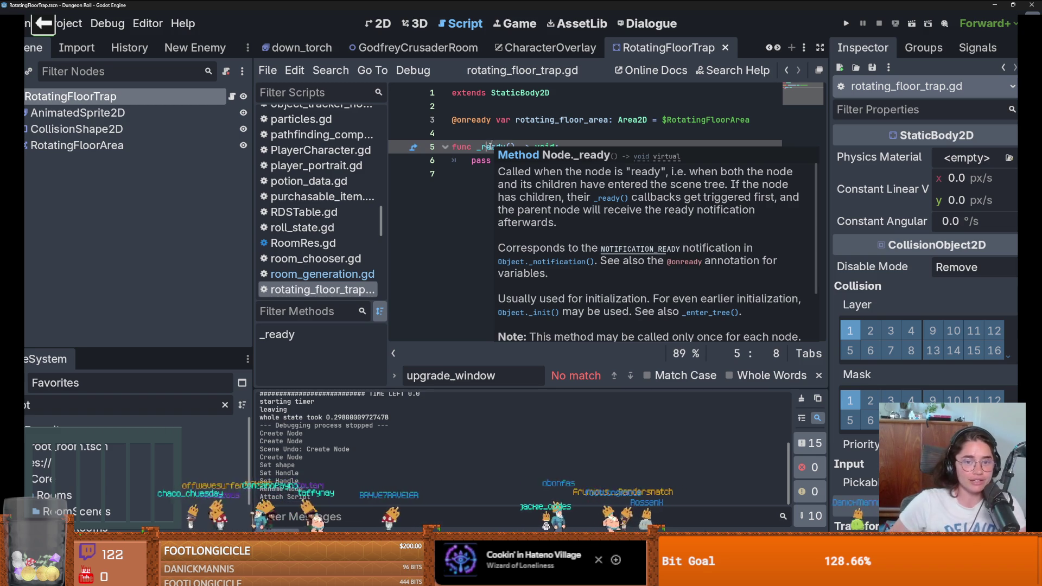
key("Up")
double_click(488, 160)
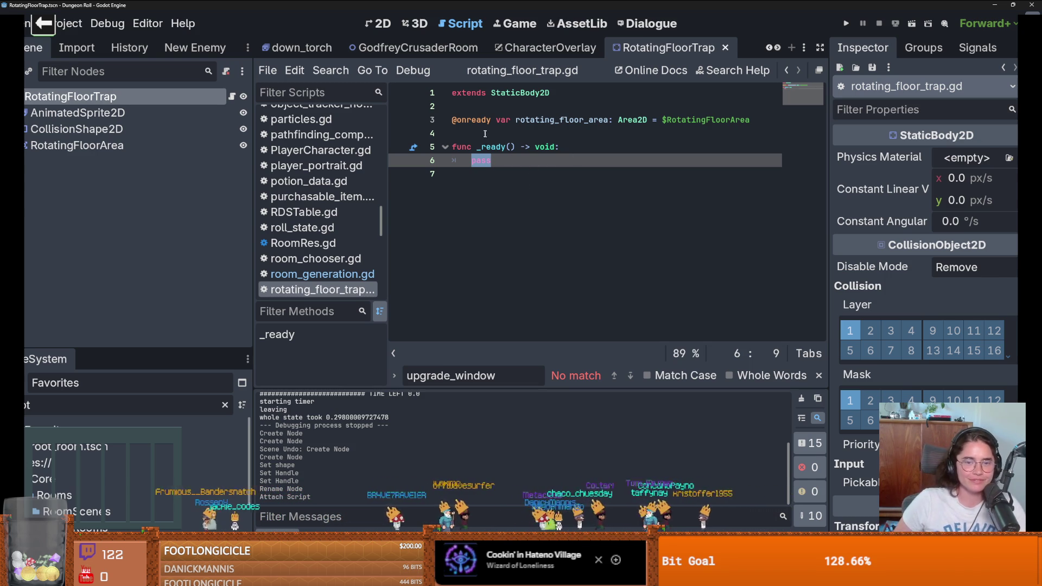
key("Up")
key("Up")
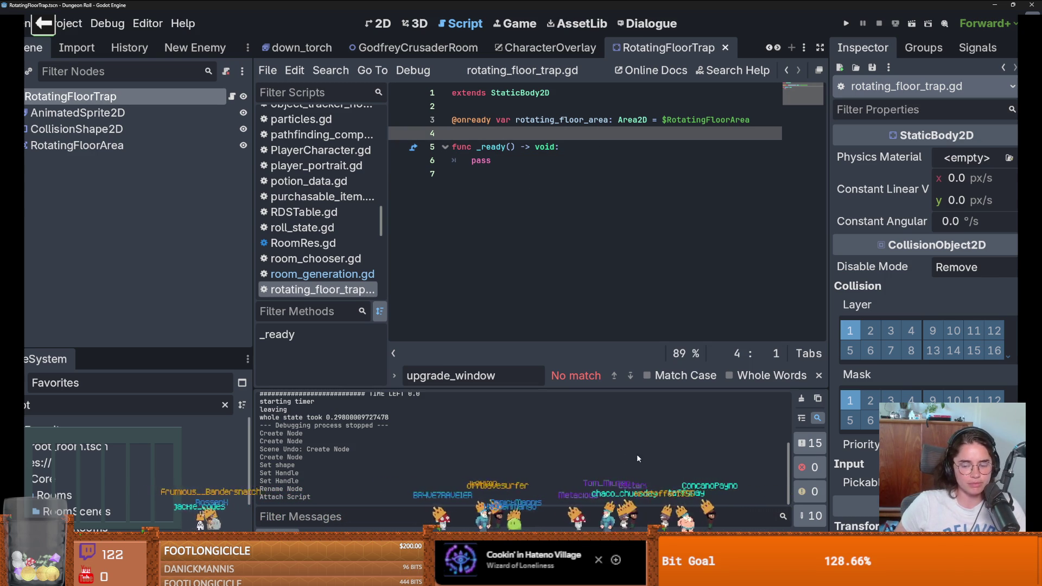
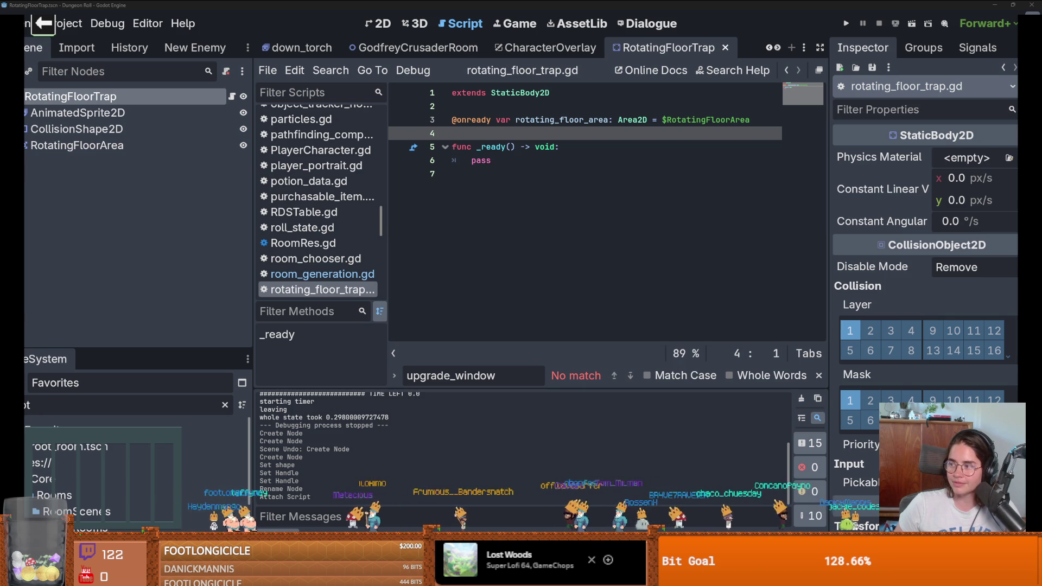
- Save rotating_floor_trap.gd and narrow the script list to widen the code editor
left_click(603, 266)
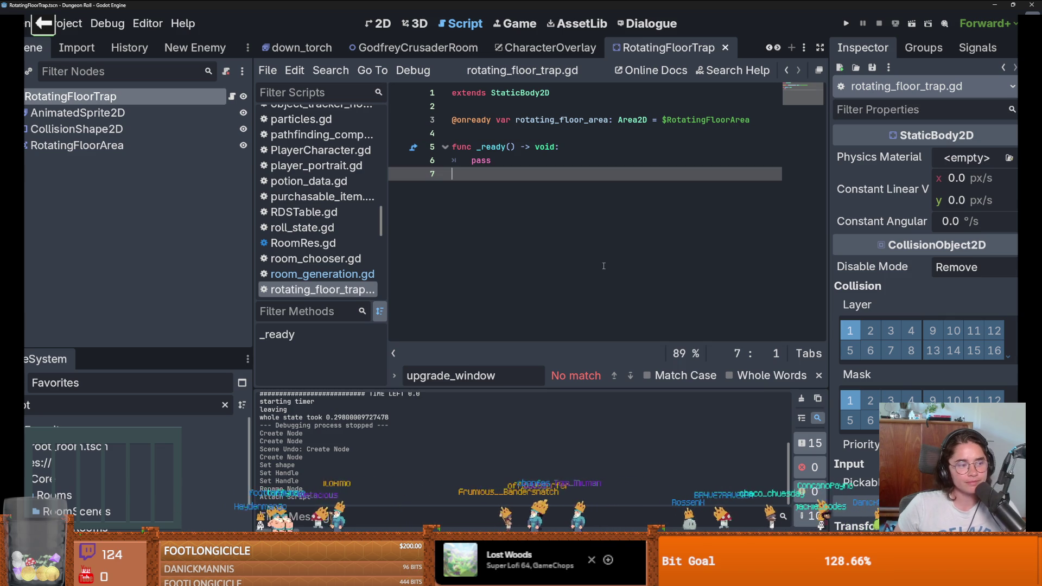
key("ctrl+s")
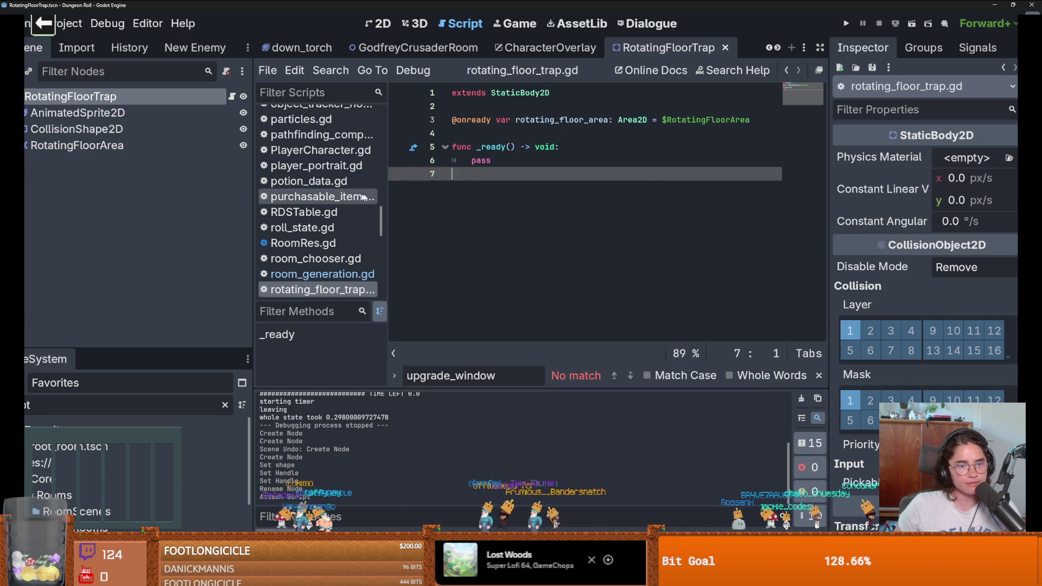
left_click_drag(387, 195, 205, 188)
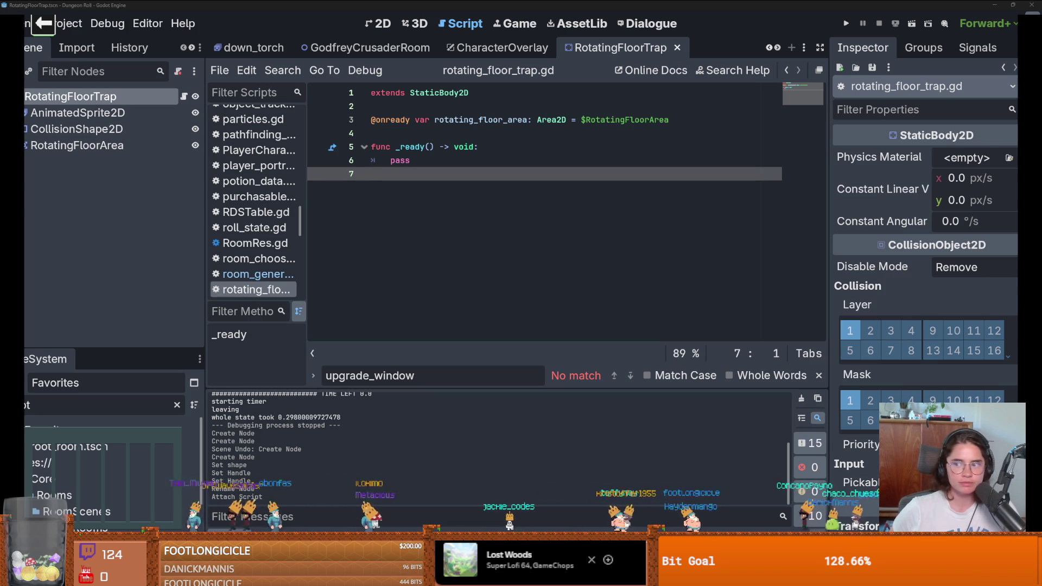
- Back in Paint, undo the accidental colour inversion and extend the canvas taller at the bottom
key("alt+Tab")
key("ctrl+shift+i")
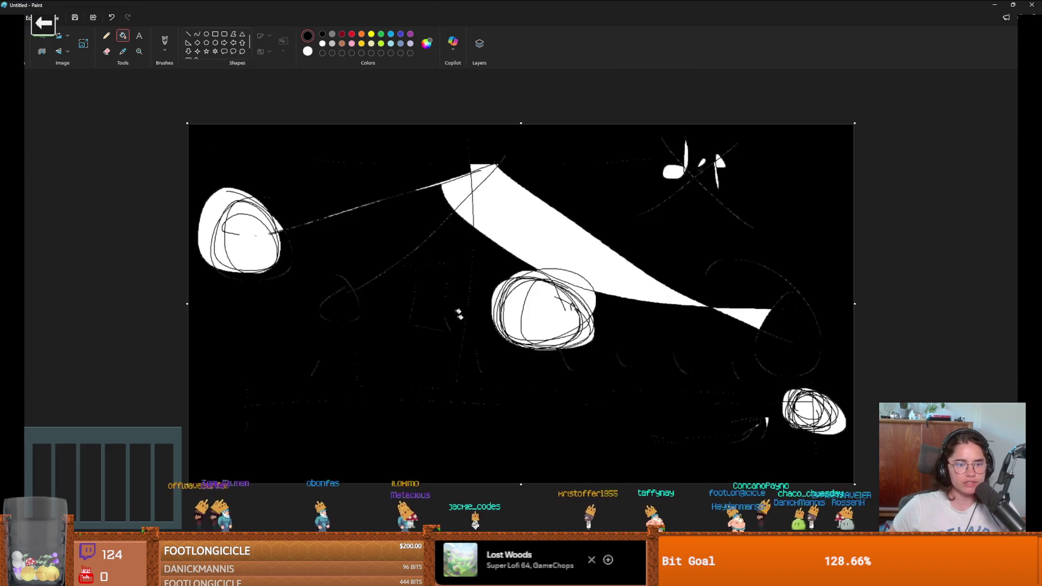
key("ctrl+z")
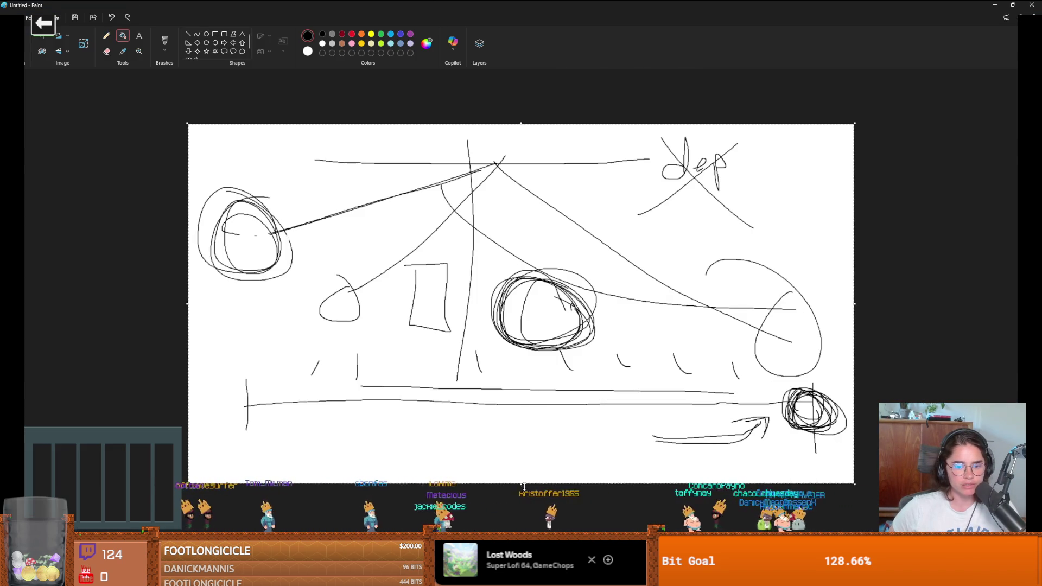
left_click_drag(521, 483, 520, 572)
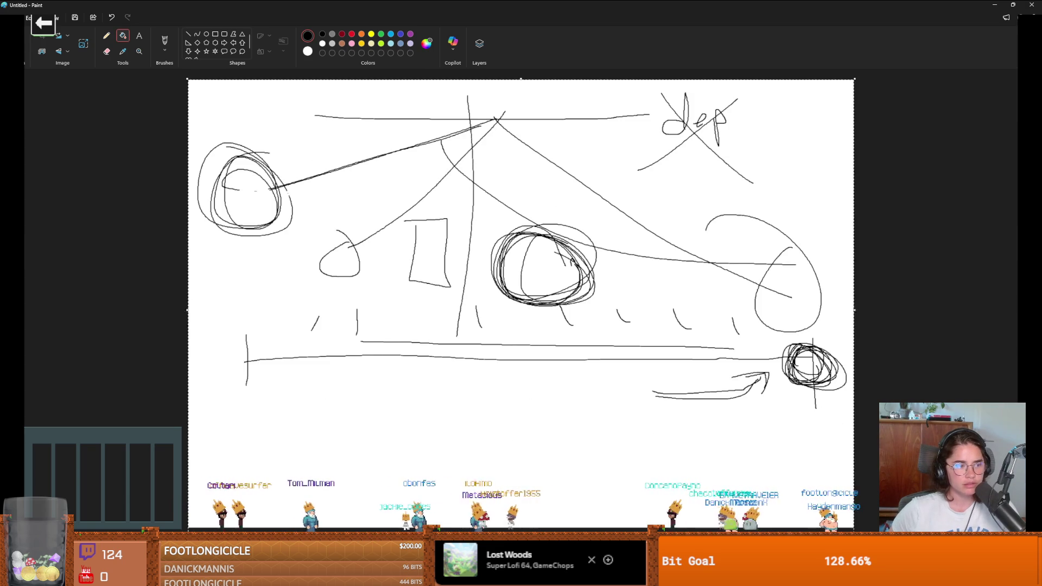
scroll(516, 395, "down", 2)
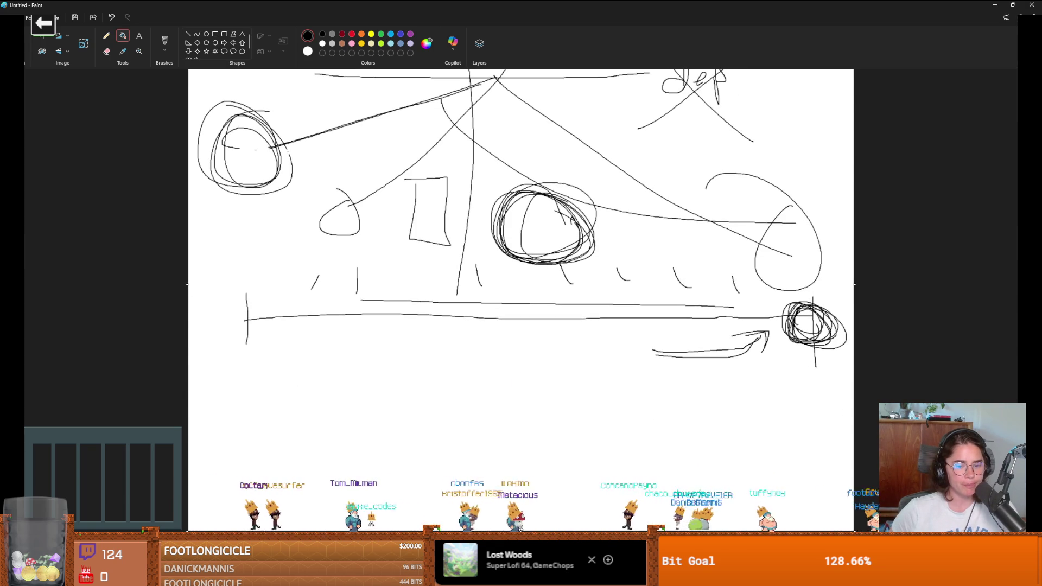
scroll(520, 380, "down", 1)
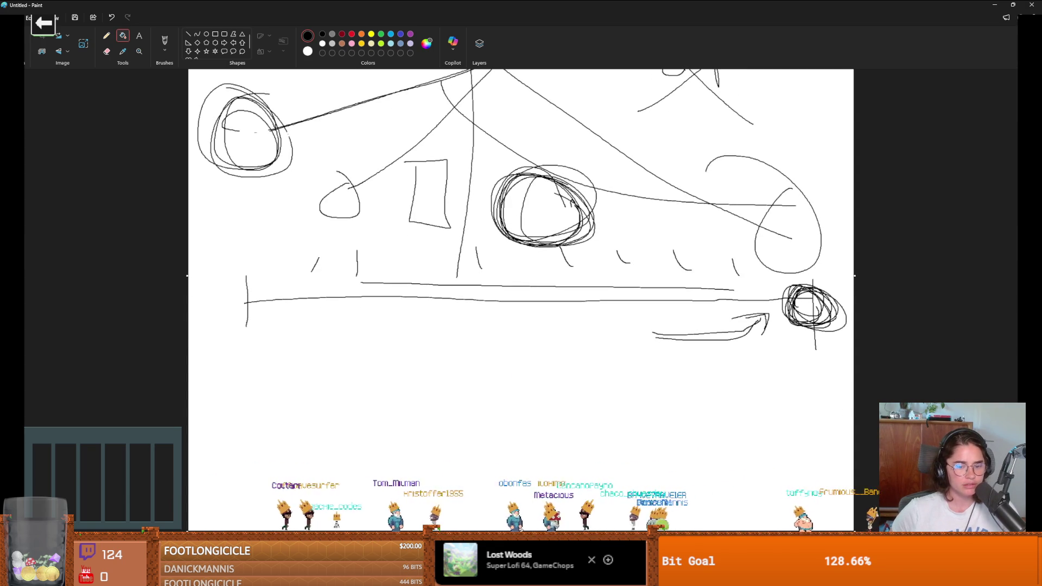
scroll(375, 273, "down", 2)
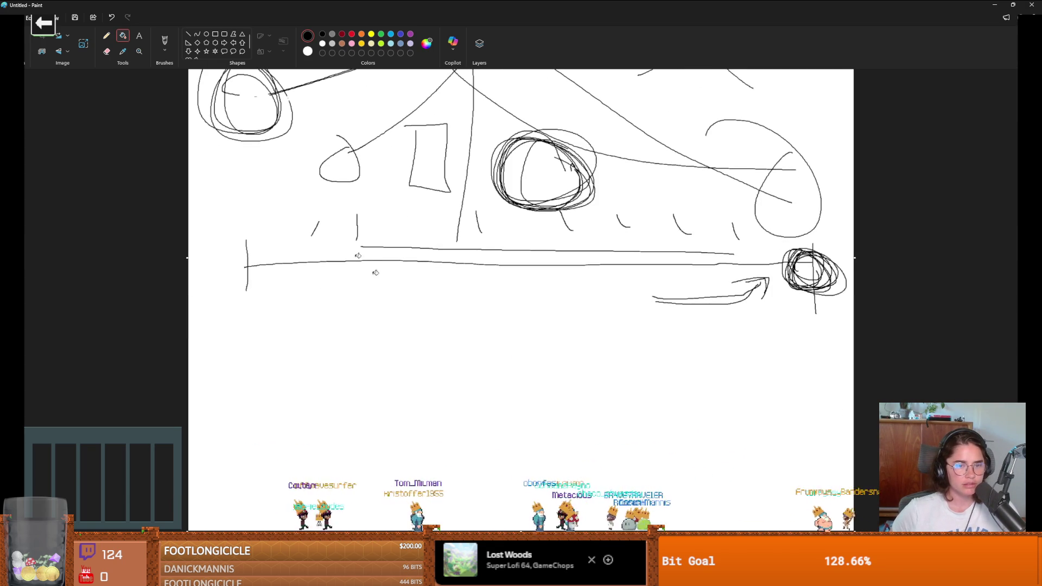
- Draw a rectangle below the sketch and make it narrower from the right
left_click(216, 35)
mouse_move(266, 309)
left_mouse_down()
mouse_move(656, 509)
mouse_move(705, 509)
left_mouse_up()
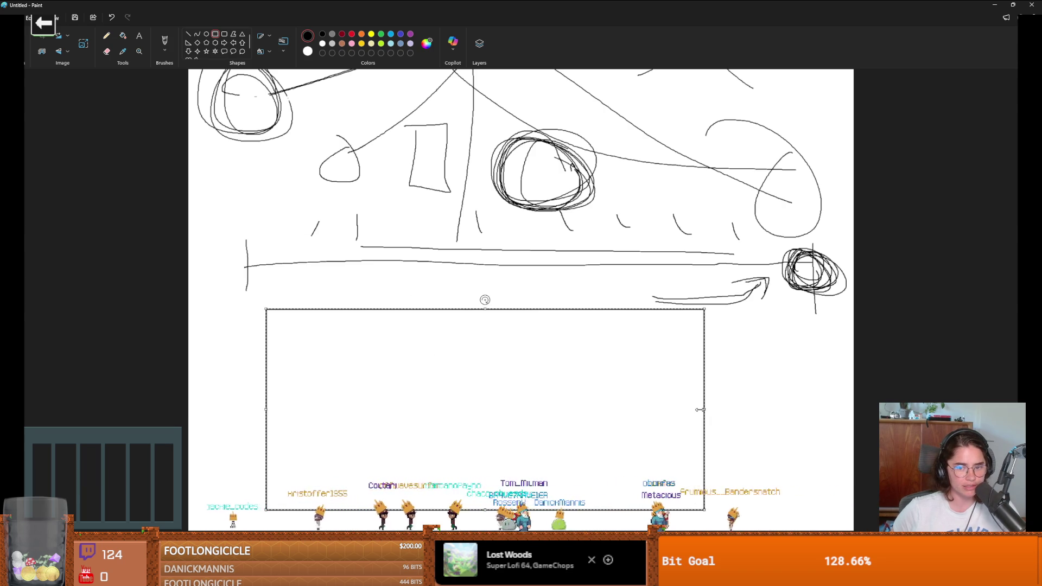
left_click_drag(700, 409, 605, 396)
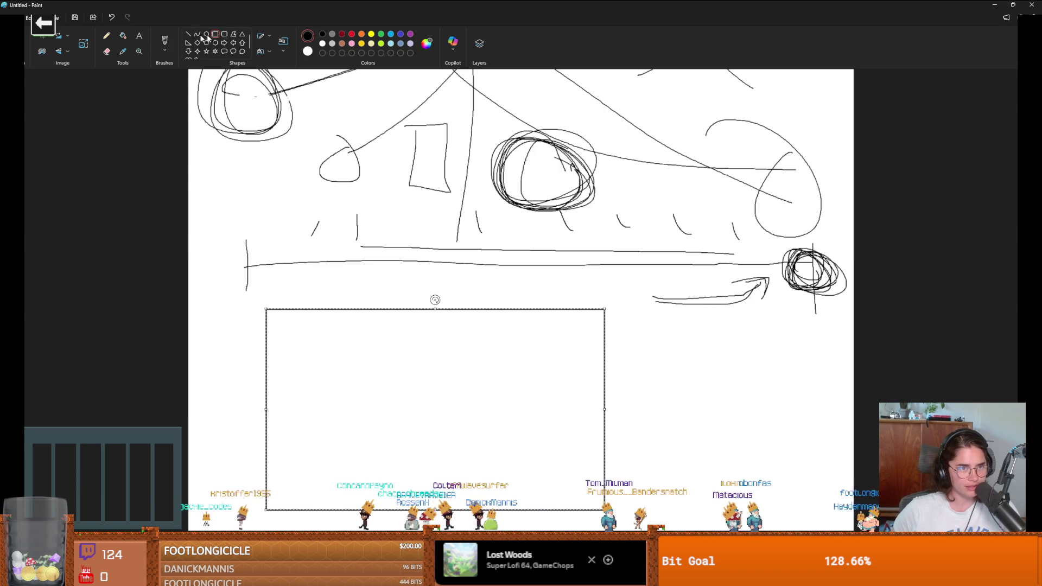
- Brush a wavy light-blue water line across the box
left_click(164, 41)
left_click(391, 34)
left_click_drag(265, 389, 604, 405)
- Draw two black vertical pillar lines inside the box, undoing a stray diagonal
left_click(188, 33)
left_click_drag(351, 305, 354, 437)
left_click(322, 33)
left_click_drag(511, 445, 514, 299)
left_click_drag(283, 337, 318, 347)
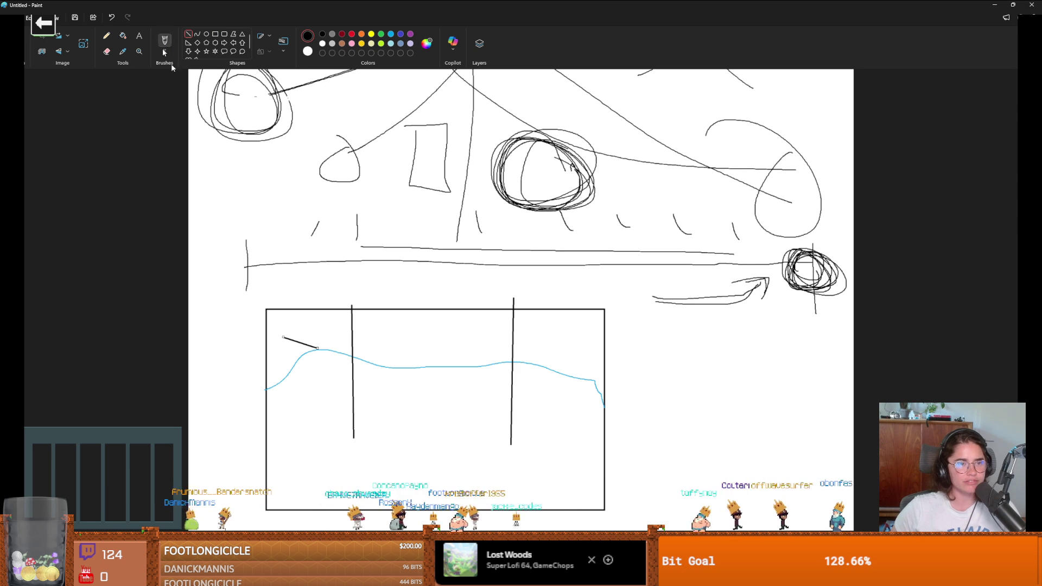
left_click_drag(283, 337, 275, 455)
key("ctrl+z")
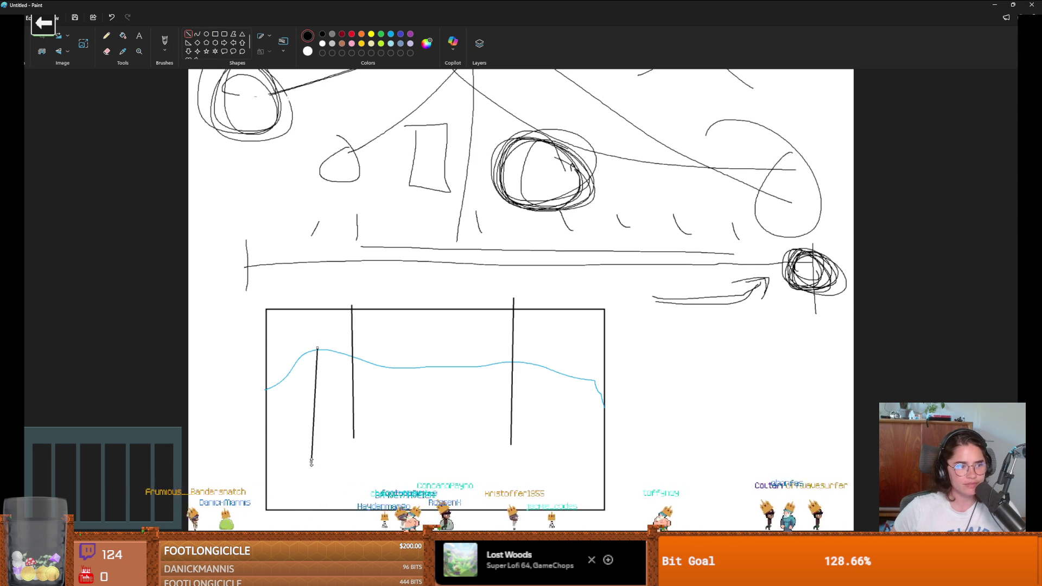
- Brush tall narrow shapes at the box's left and right ends
left_click(164, 42)
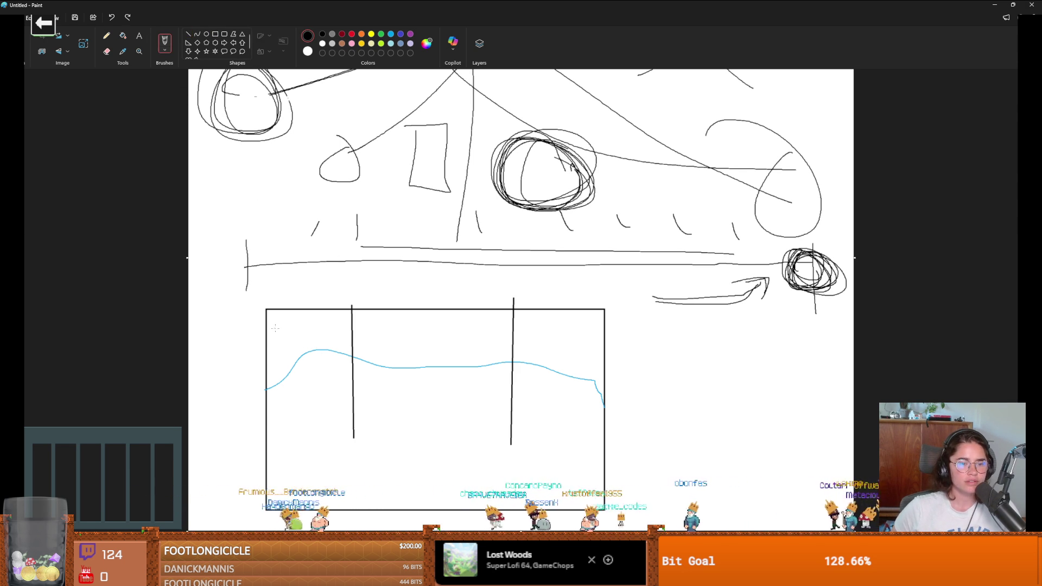
mouse_move(276, 328)
left_mouse_down()
mouse_move(275, 461)
mouse_move(265, 325)
left_mouse_up()
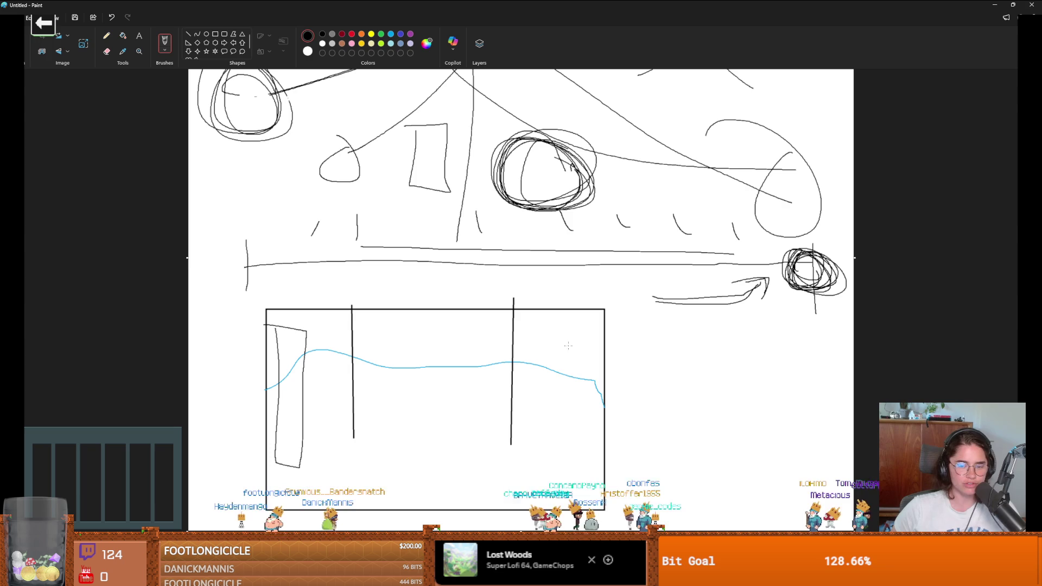
mouse_move(562, 340)
left_mouse_down()
mouse_move(600, 467)
mouse_move(562, 340)
left_mouse_up()
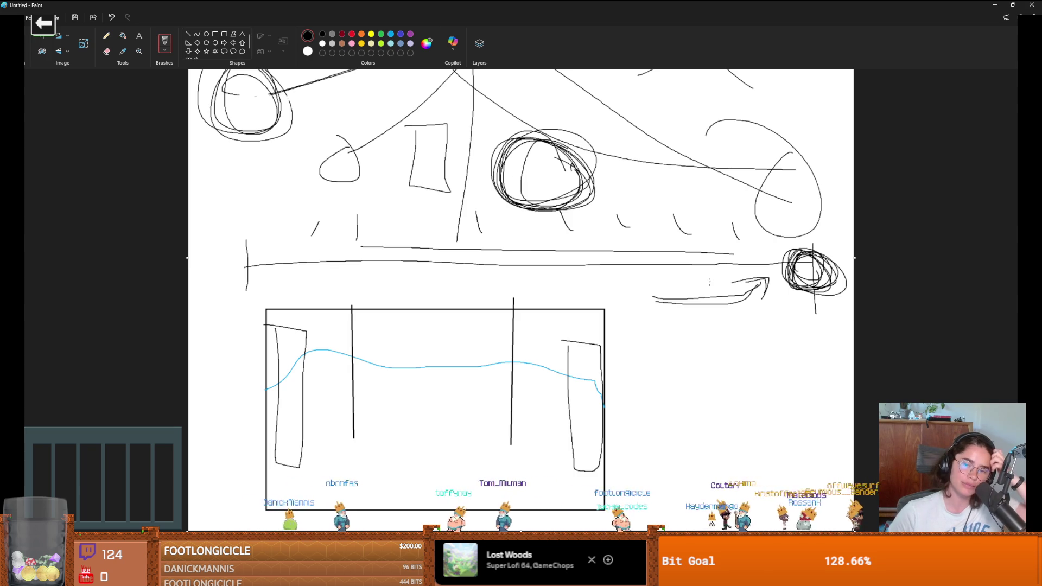
- Drag the canvas's right edge outward to make space beside the water box
left_click_drag(855, 260, 971, 260)
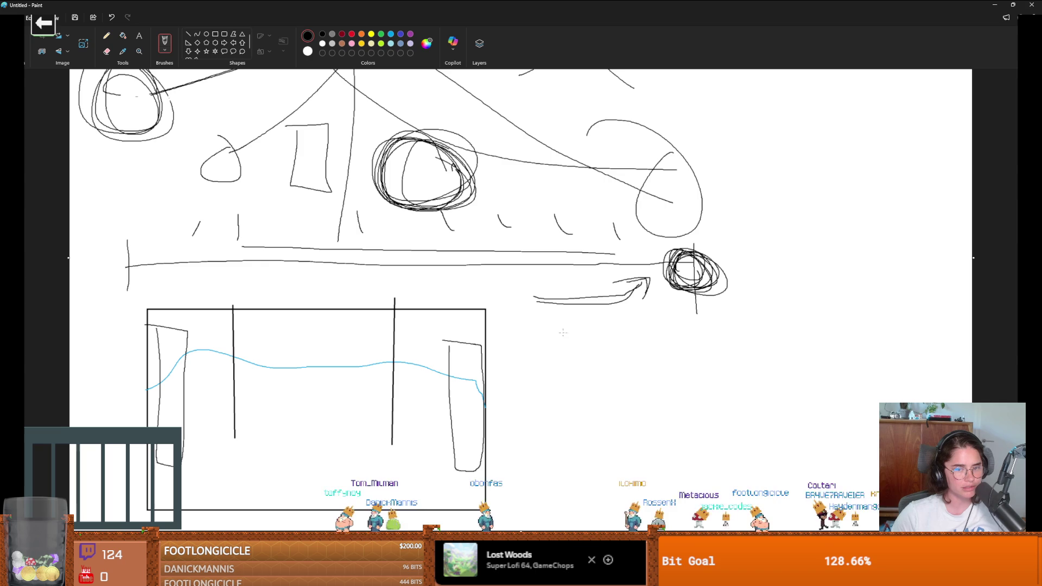
- Sketch a four-sided panel right of the box with a small face and a big frowning face
mouse_move(562, 326)
left_mouse_down()
mouse_move(561, 446)
mouse_move(575, 325)
mouse_move(575, 369)
mouse_move(605, 350)
mouse_move(640, 426)
mouse_move(657, 366)
left_mouse_up()
left_click(596, 350)
left_click_drag(641, 408, 681, 413)
left_click_drag(650, 373, 663, 378)
left_click_drag(670, 381, 685, 371)
left_click(656, 383)
left_click(688, 383)
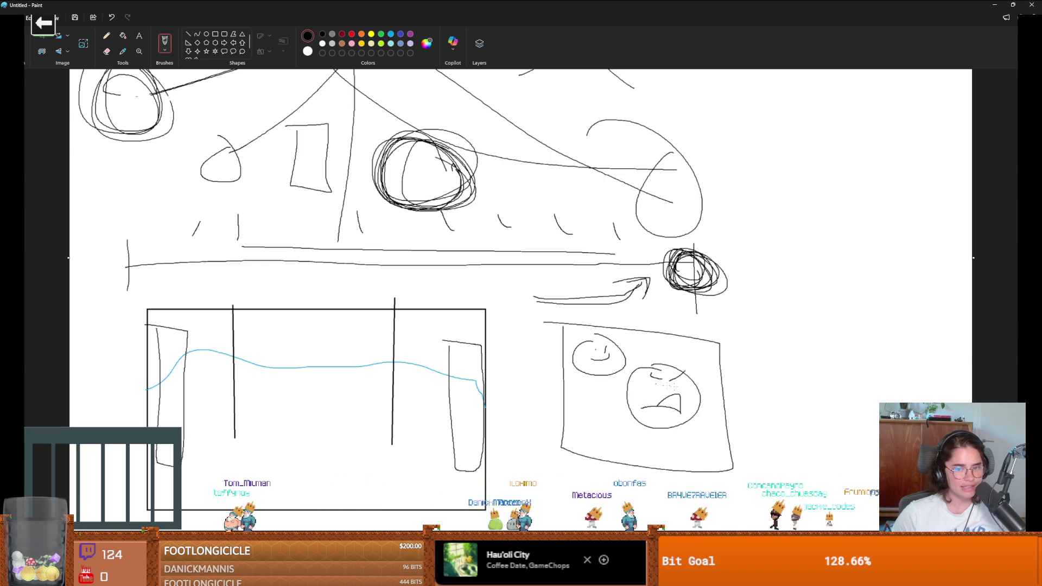
- Add a bottom-right arc, an up-right arrow from the small face, and end ticks on the line
mouse_move(730, 426)
left_mouse_down()
mouse_move(722, 466)
mouse_move(684, 446)
mouse_move(713, 447)
mouse_move(705, 462)
left_mouse_up()
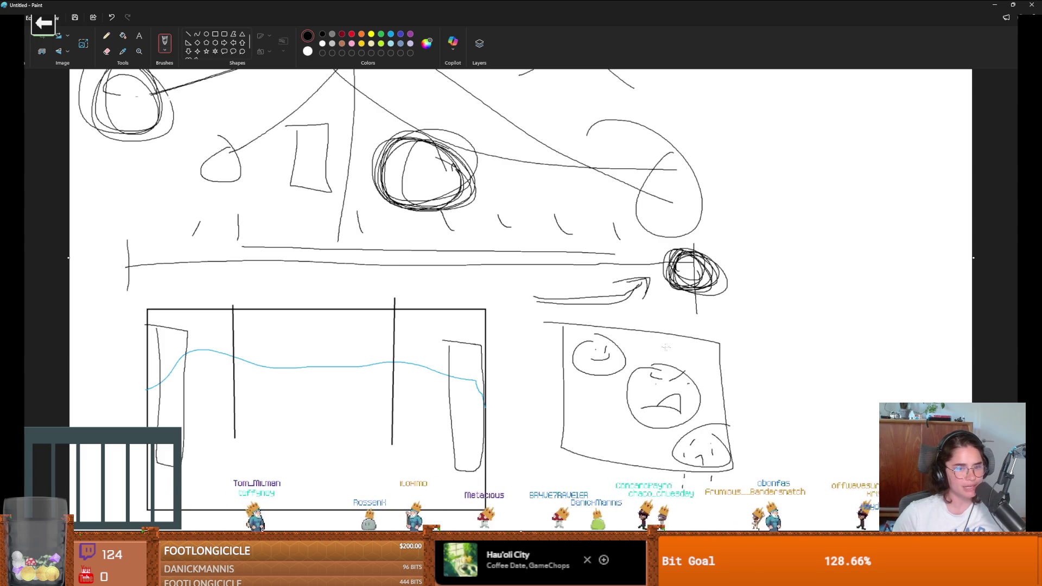
mouse_move(593, 353)
left_mouse_down()
mouse_move(727, 316)
mouse_move(760, 289)
mouse_move(921, 289)
left_mouse_up()
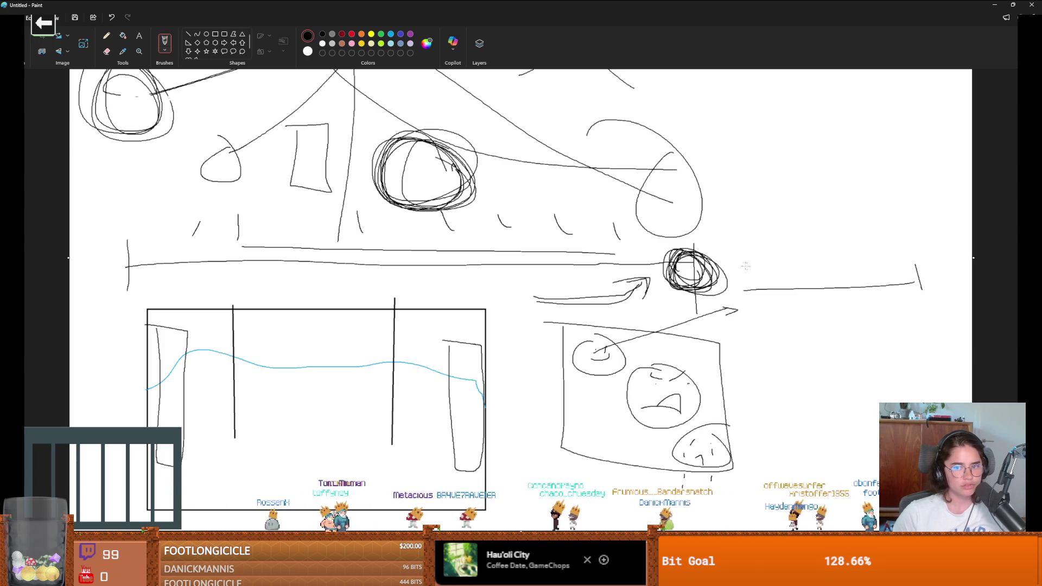
left_click_drag(743, 266, 740, 296)
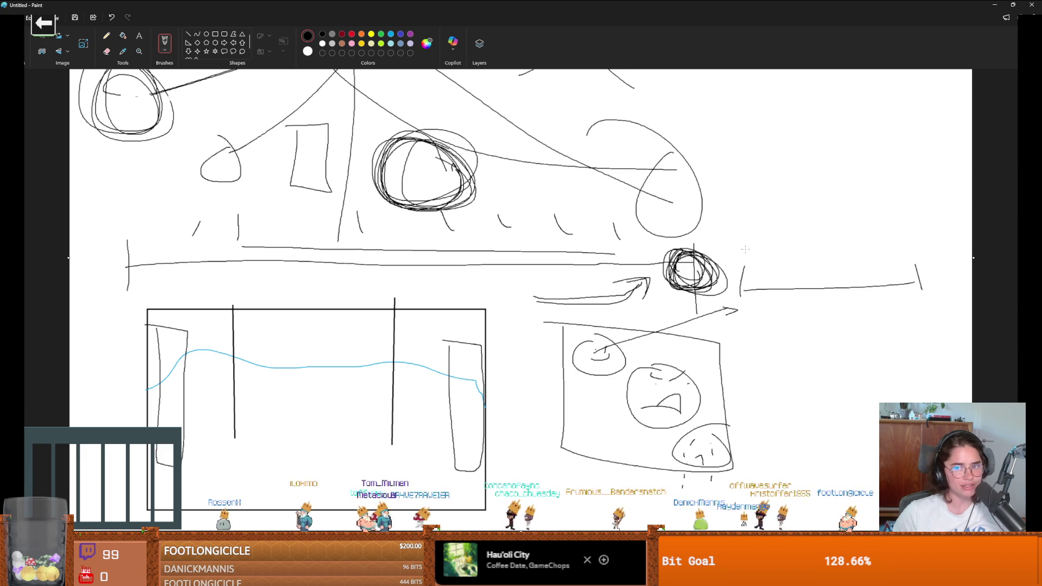
- Brush a sweeping curve and big tangle at upper right, then an arch with base and sides below
mouse_move(745, 249)
left_mouse_down()
mouse_move(844, 124)
mouse_move(846, 83)
left_mouse_up()
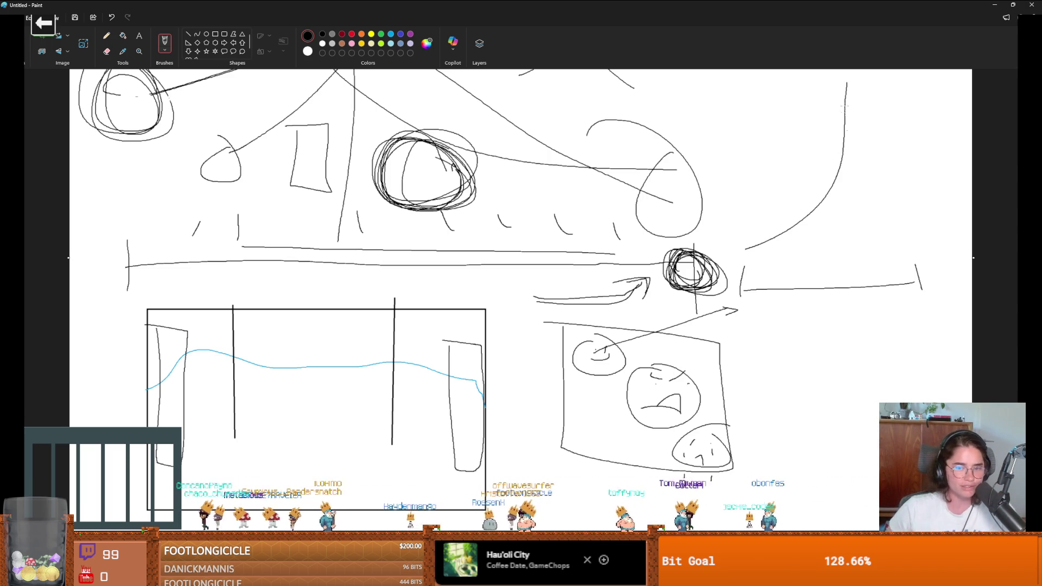
mouse_move(779, 223)
left_mouse_down()
mouse_move(846, 125)
mouse_move(814, 217)
mouse_move(786, 190)
mouse_move(722, 249)
mouse_move(868, 271)
mouse_move(813, 304)
mouse_move(678, 228)
left_mouse_up()
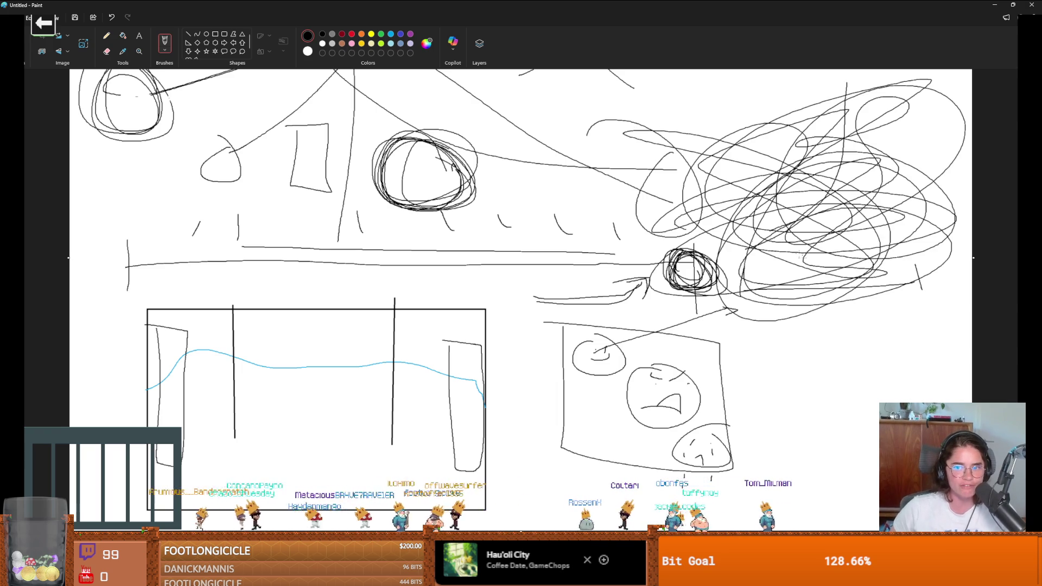
left_click_drag(809, 362, 882, 407)
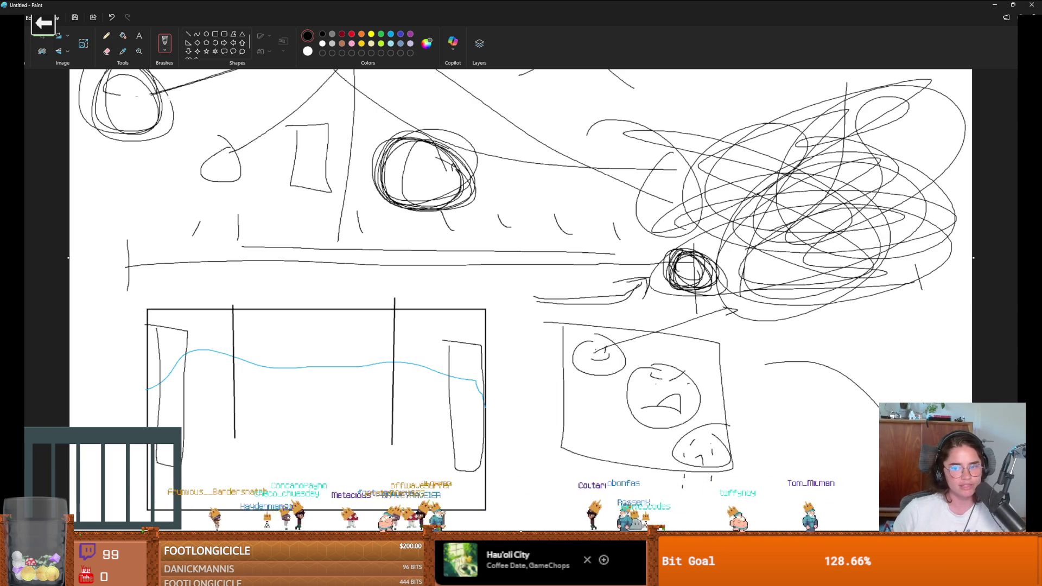
left_click_drag(738, 453, 882, 459)
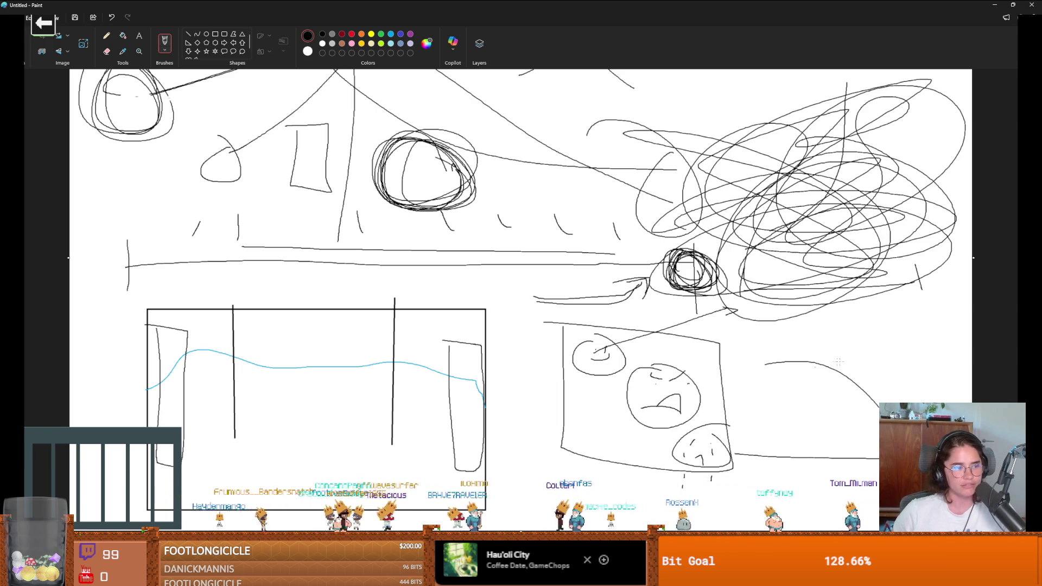
left_click_drag(762, 327, 757, 444)
left_click_drag(909, 327, 908, 403)
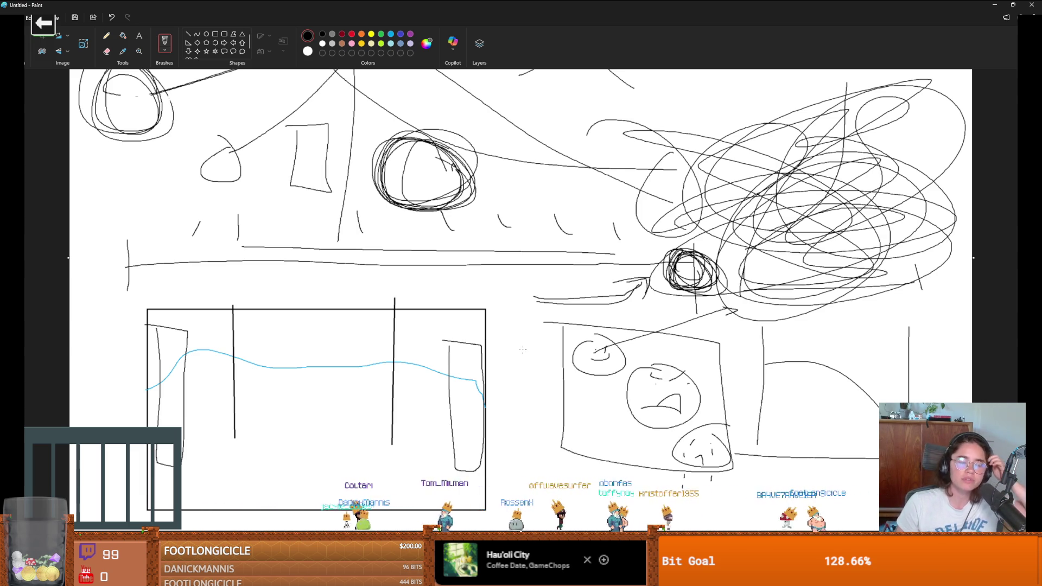
- Loop big circles around the box and faces panel, then launch the Cannon game from the overlay
mouse_move(504, 368)
left_mouse_down()
mouse_move(347, 429)
mouse_move(531, 450)
mouse_move(770, 412)
mouse_move(531, 434)
left_mouse_up()
mouse_move(619, 286)
left_mouse_down()
mouse_move(586, 380)
mouse_move(751, 375)
left_mouse_up()
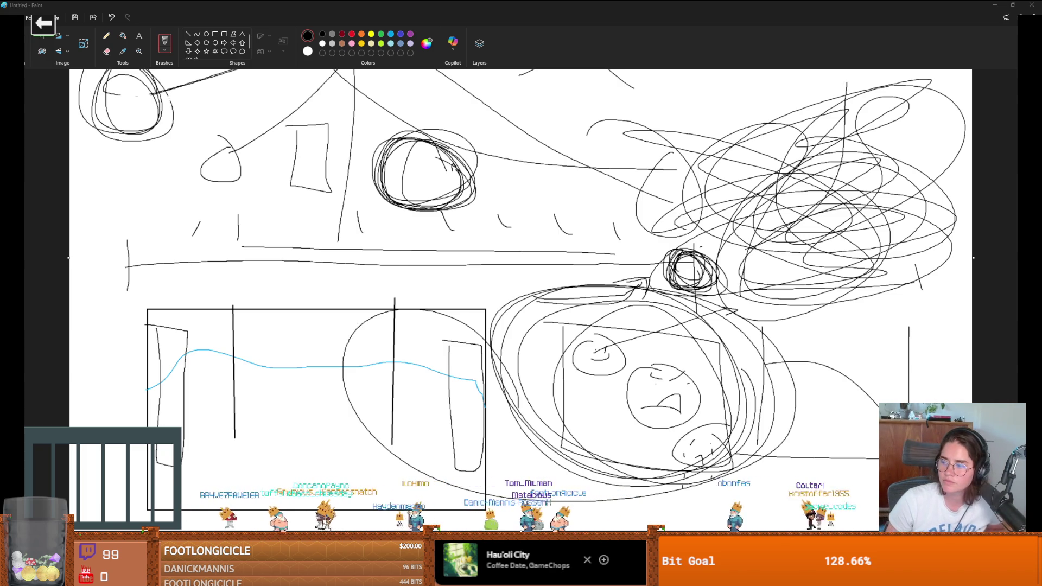
left_click(44, 23)
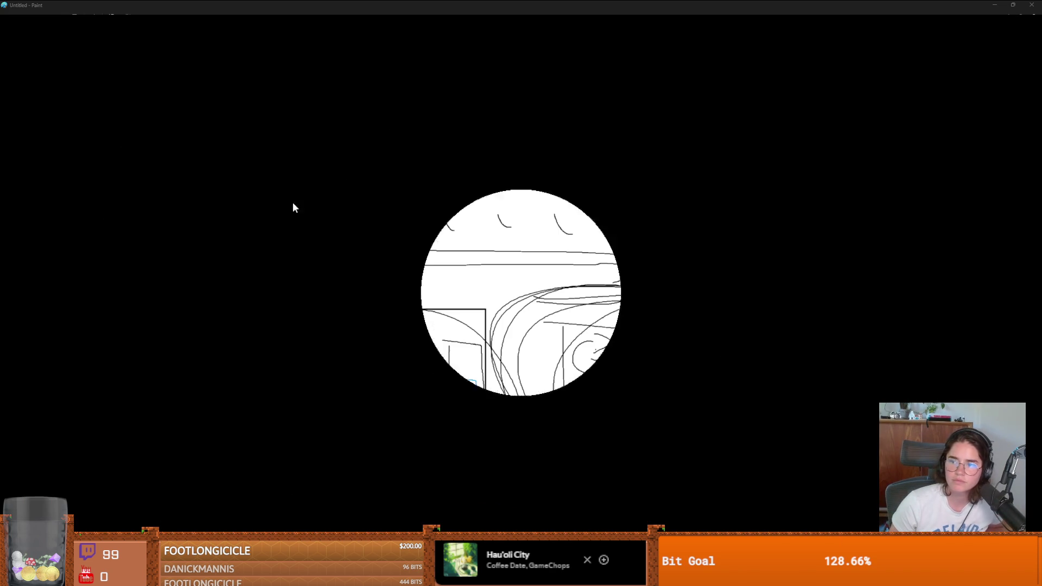
left_click(387, 288)
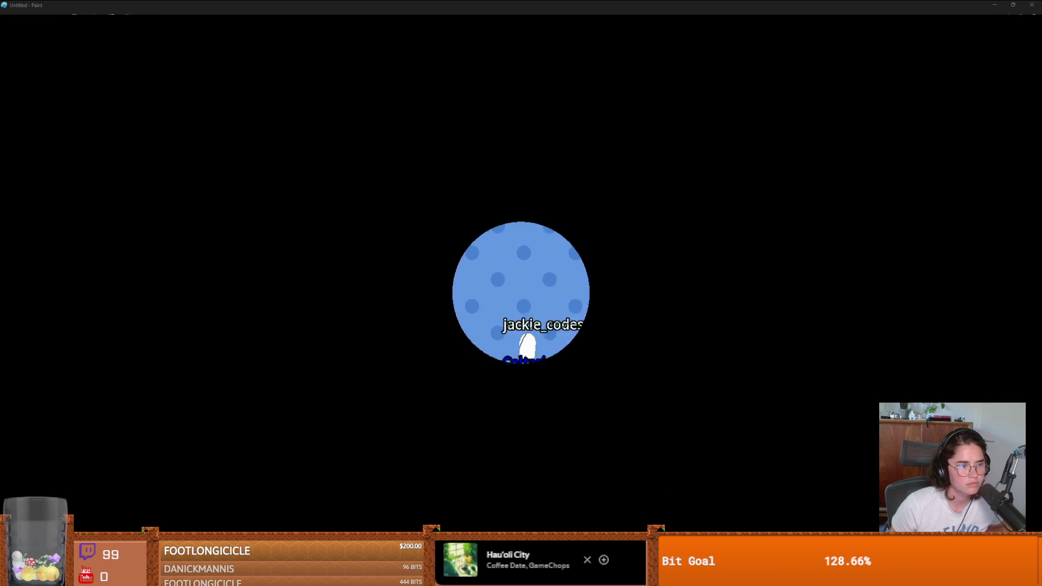